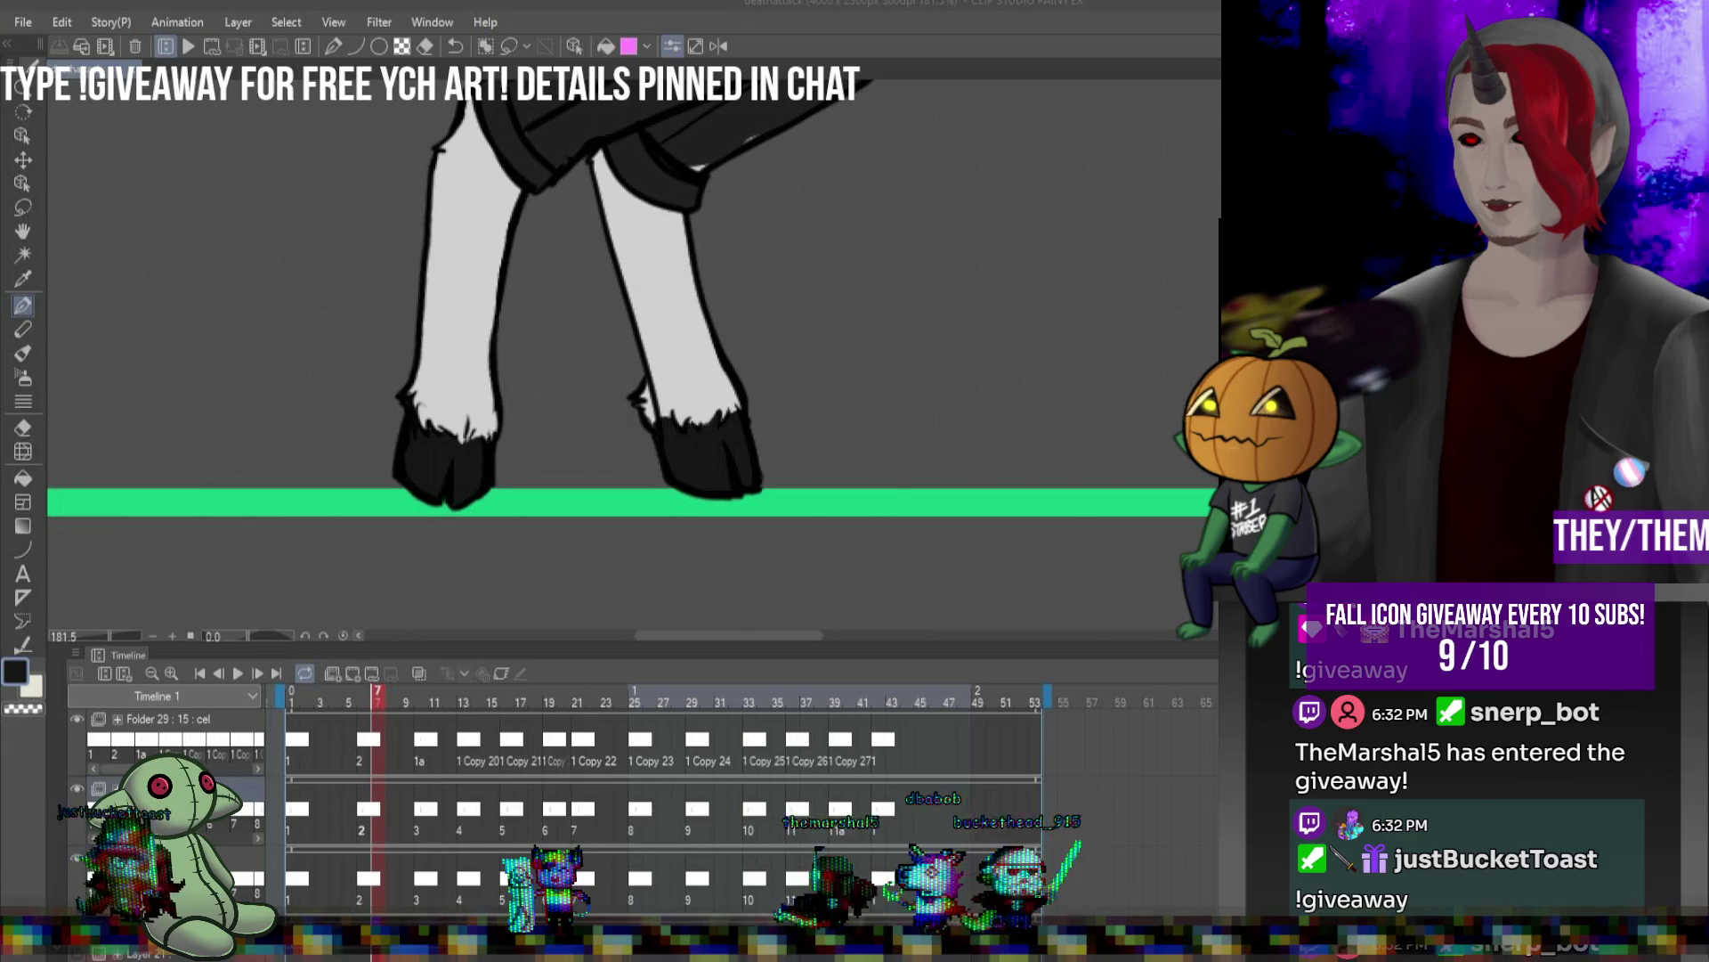
# - Bring the imgur giveaway album over the canvas and scroll through its icons
pyautogui.hotkey('alt', 'Tab')
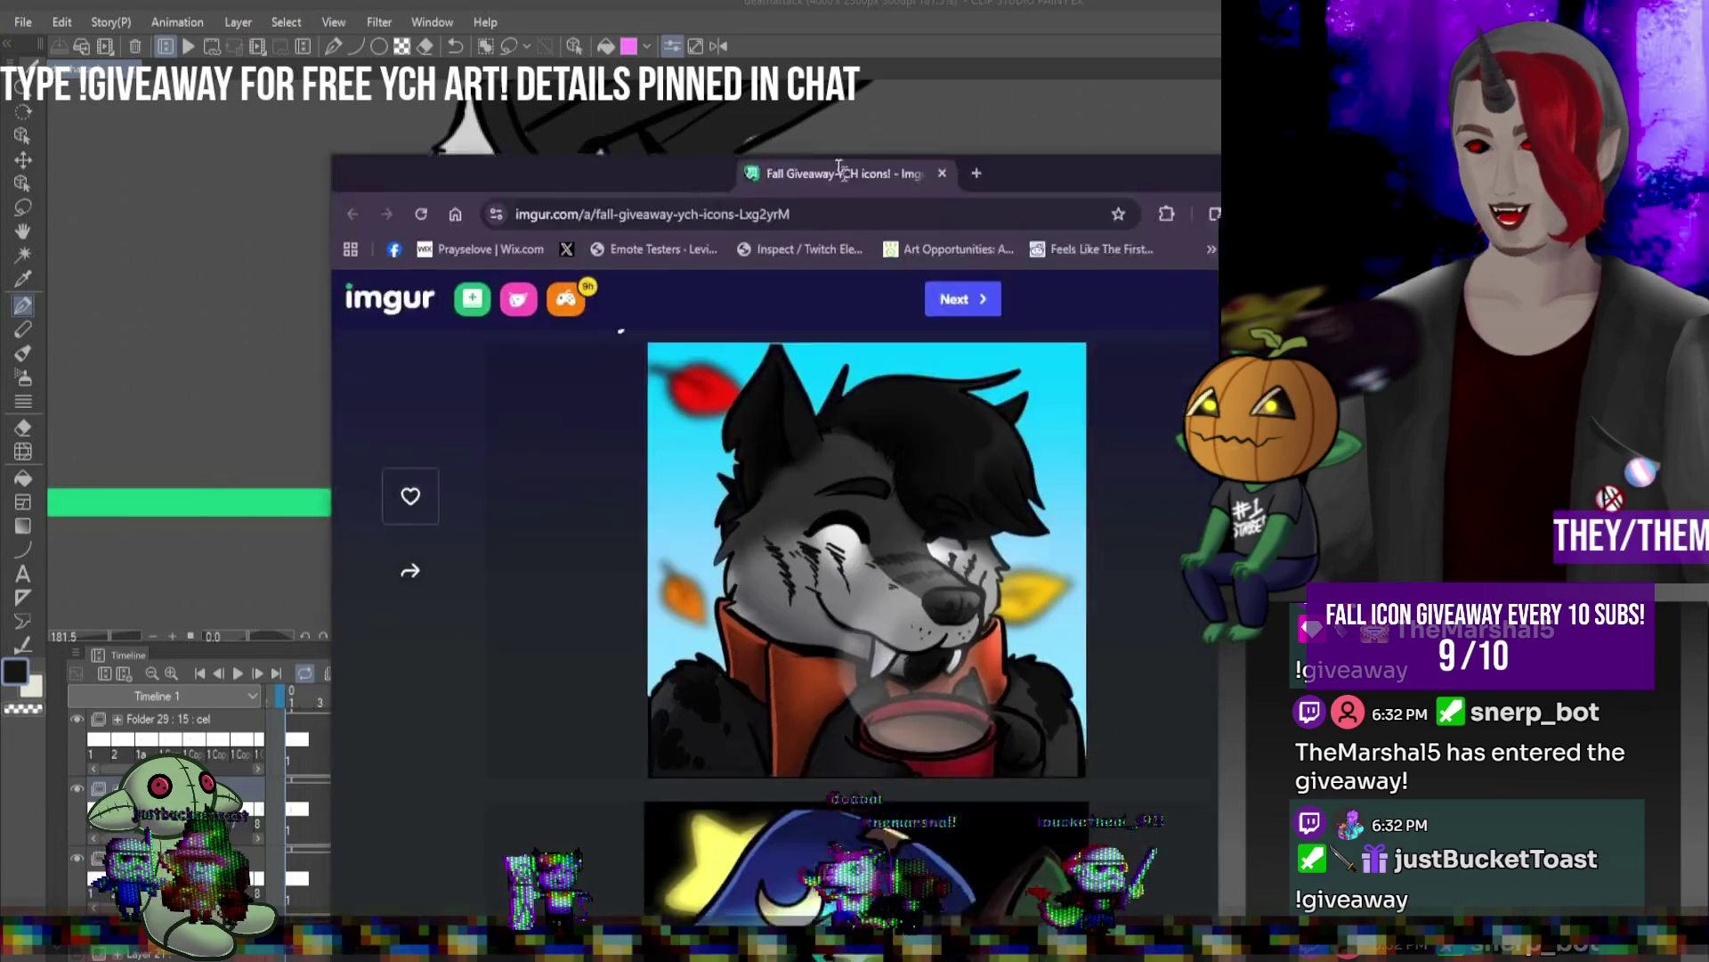
pyautogui.scroll(-5, 739, 303)
pyautogui.scroll(-2, 801, 308)
pyautogui.scroll(-1, 844, 307)
pyautogui.scroll(1, 855, 303)
pyautogui.scroll(5, 878, 303)
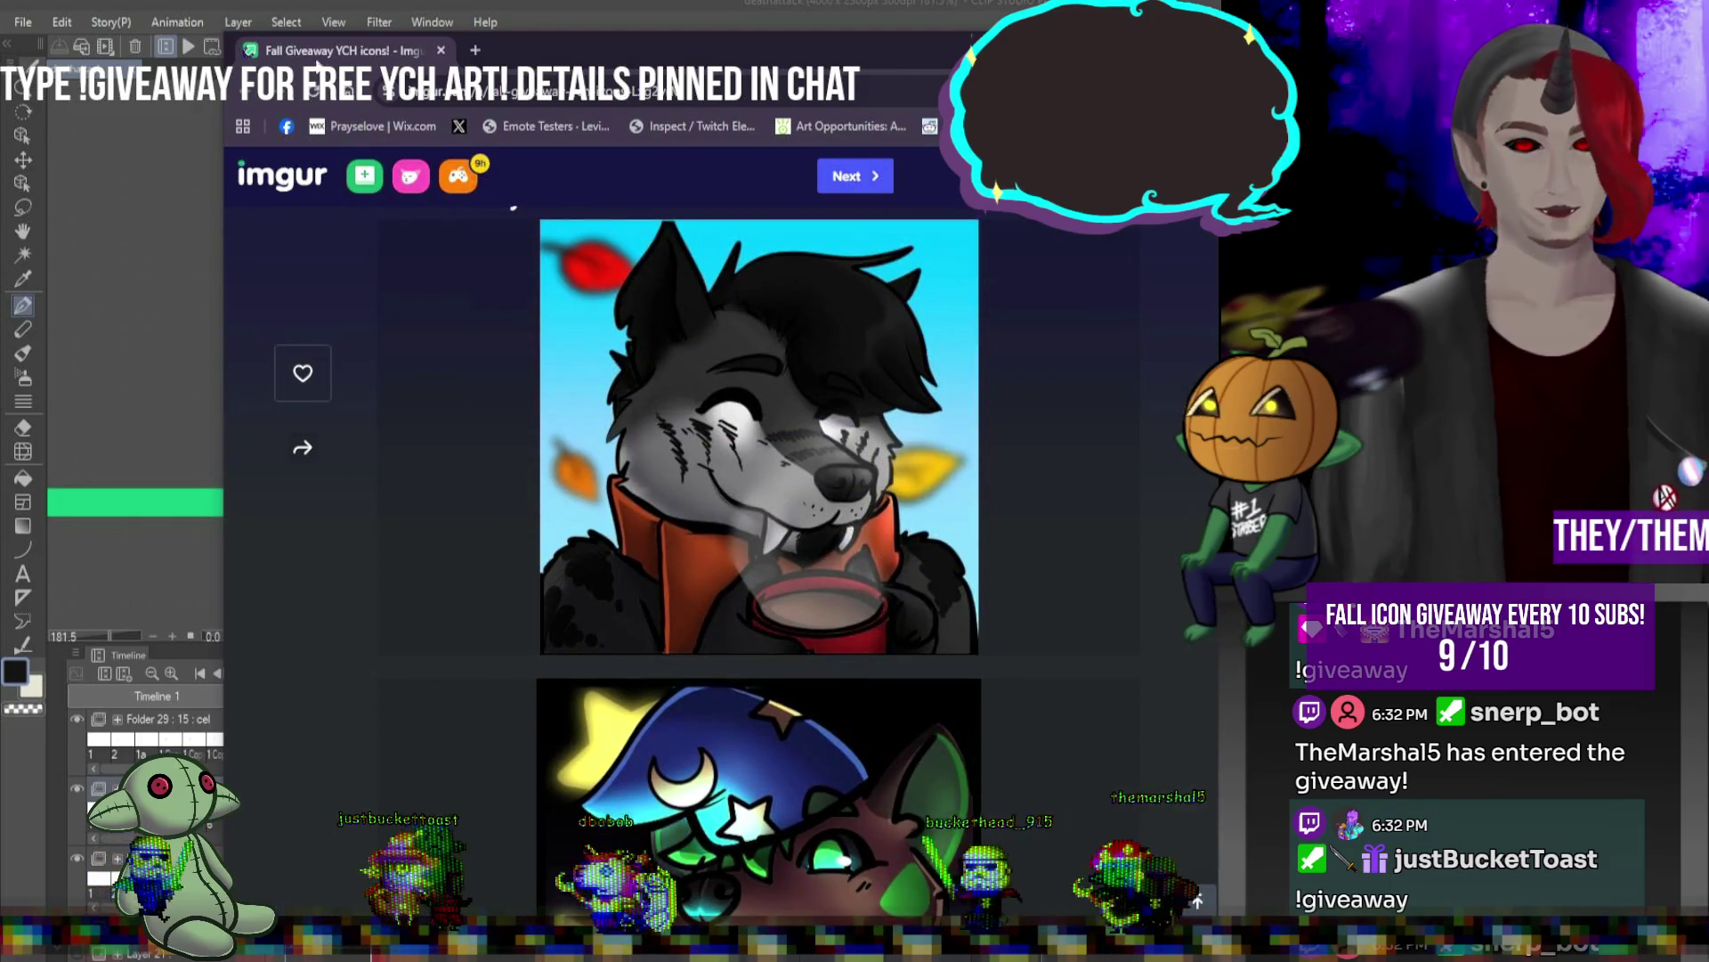
# - Nudge the browser window down-right, browse more icons, hide it, then bring it back
pyautogui.moveTo(623, 49); pyautogui.dragTo(663, 73)
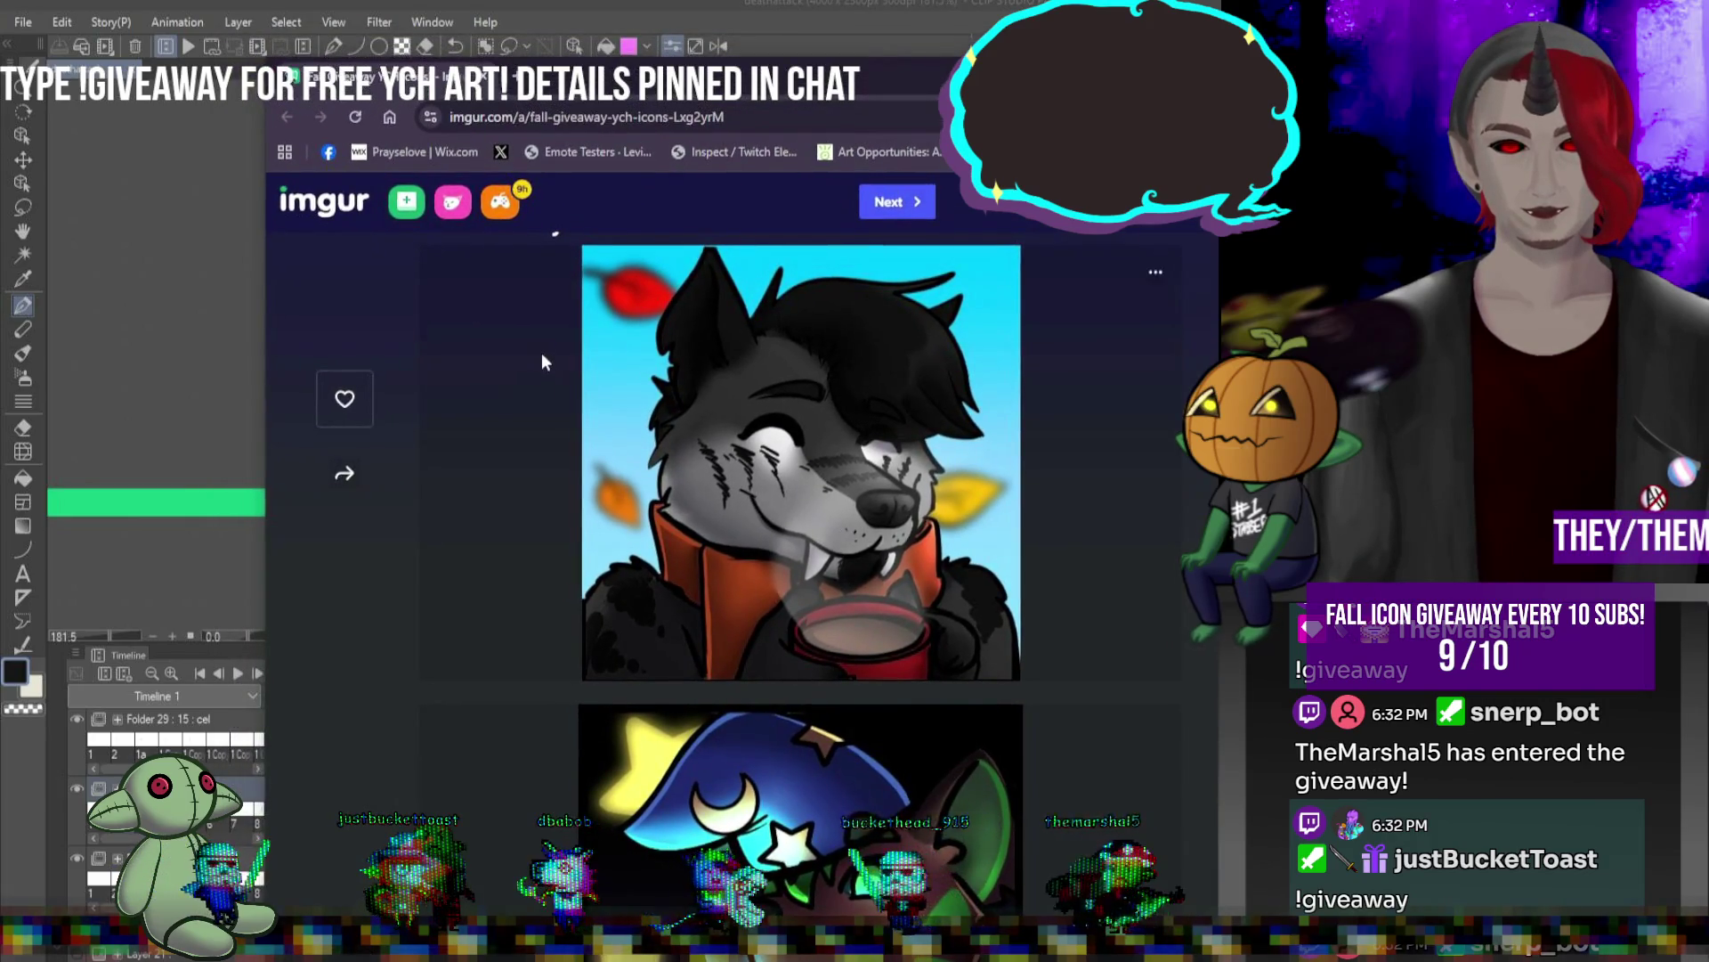
pyautogui.scroll(-1, 542, 355)
pyautogui.scroll(3, 541, 355)
pyautogui.scroll(-2, 541, 355)
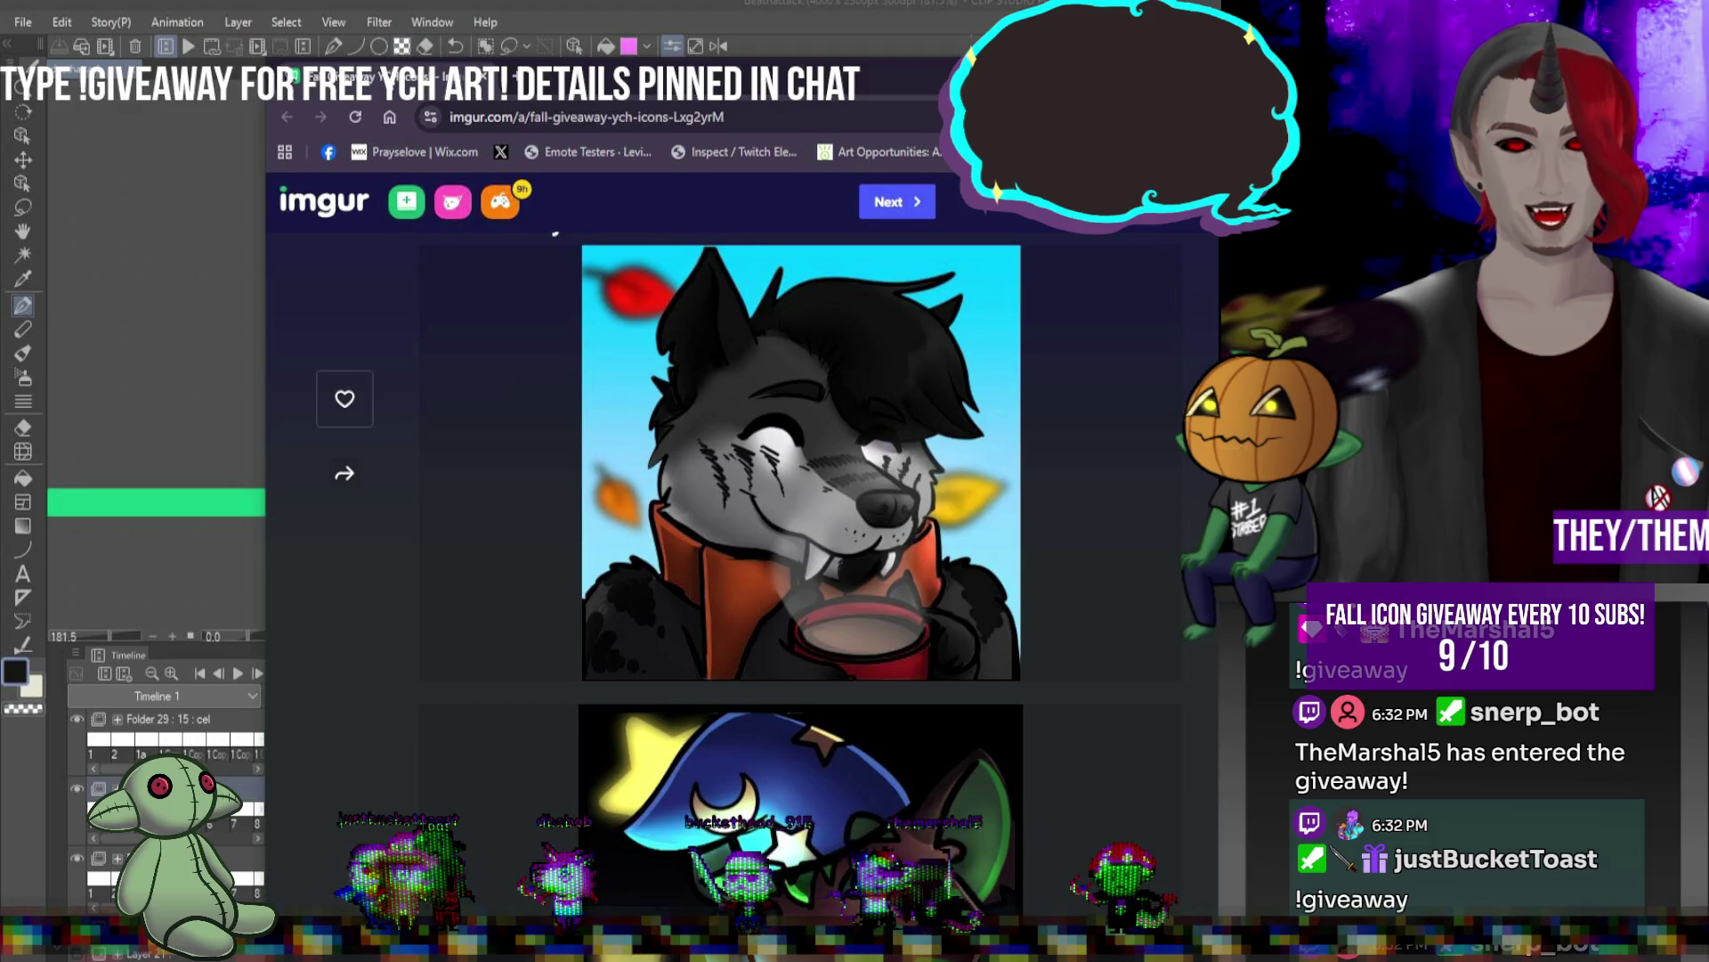
pyautogui.press('super+Down')
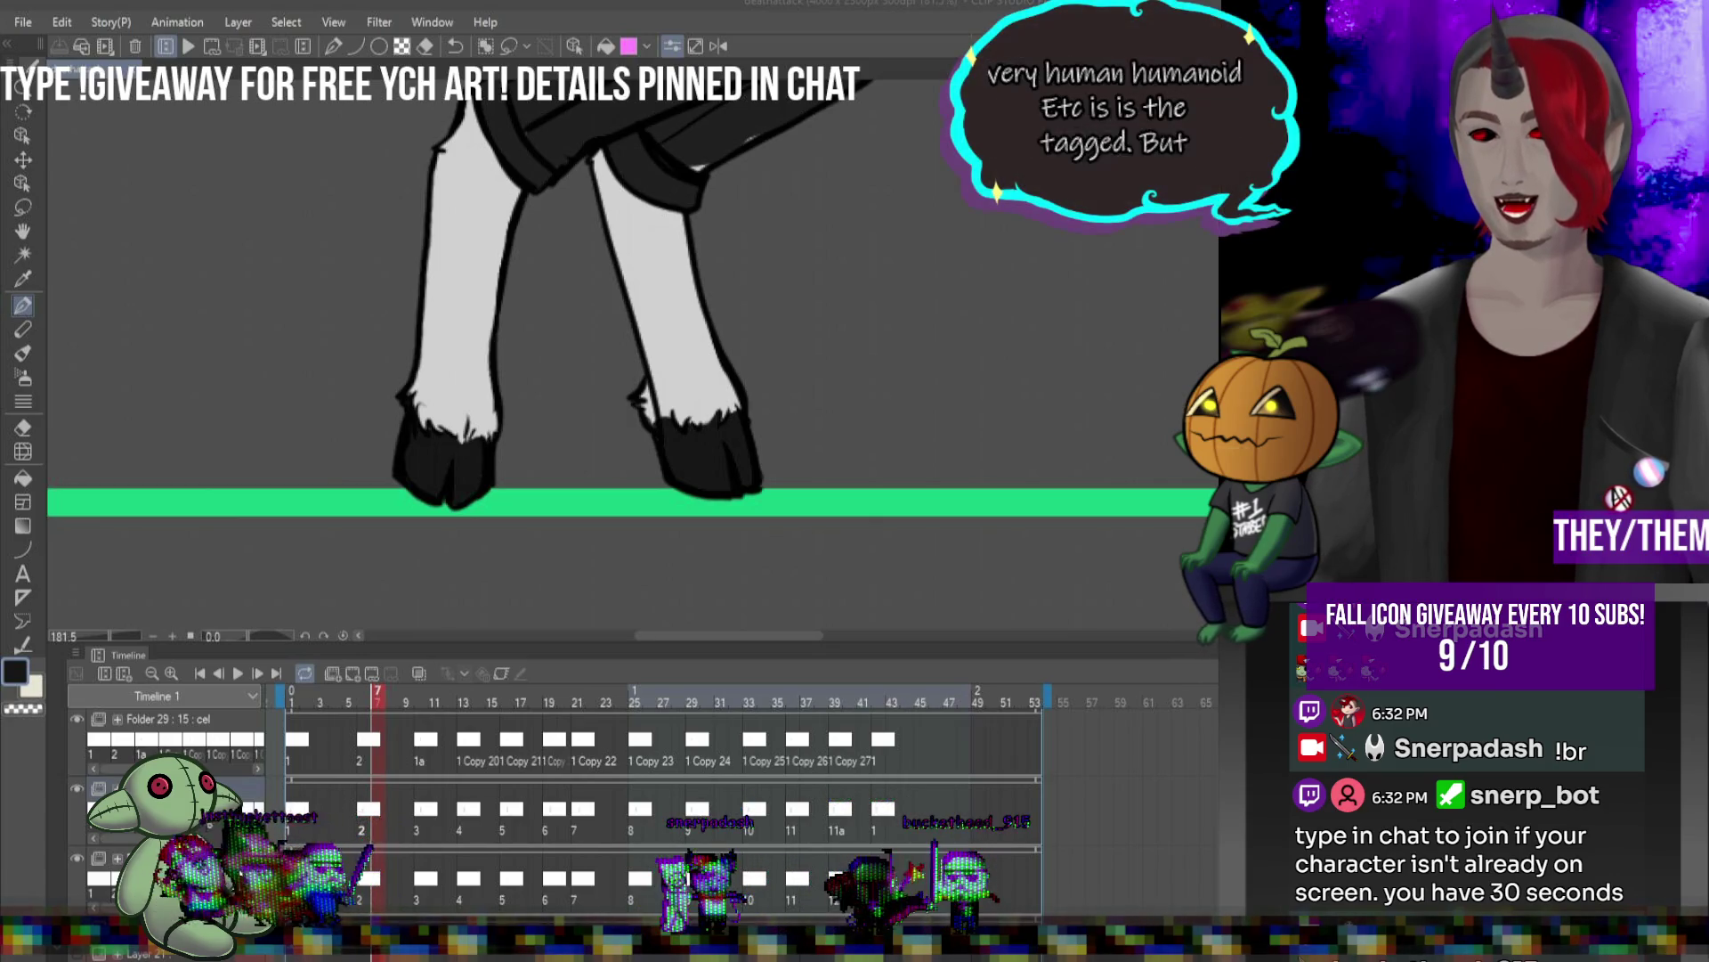
pyautogui.hotkey('alt', 'Tab')
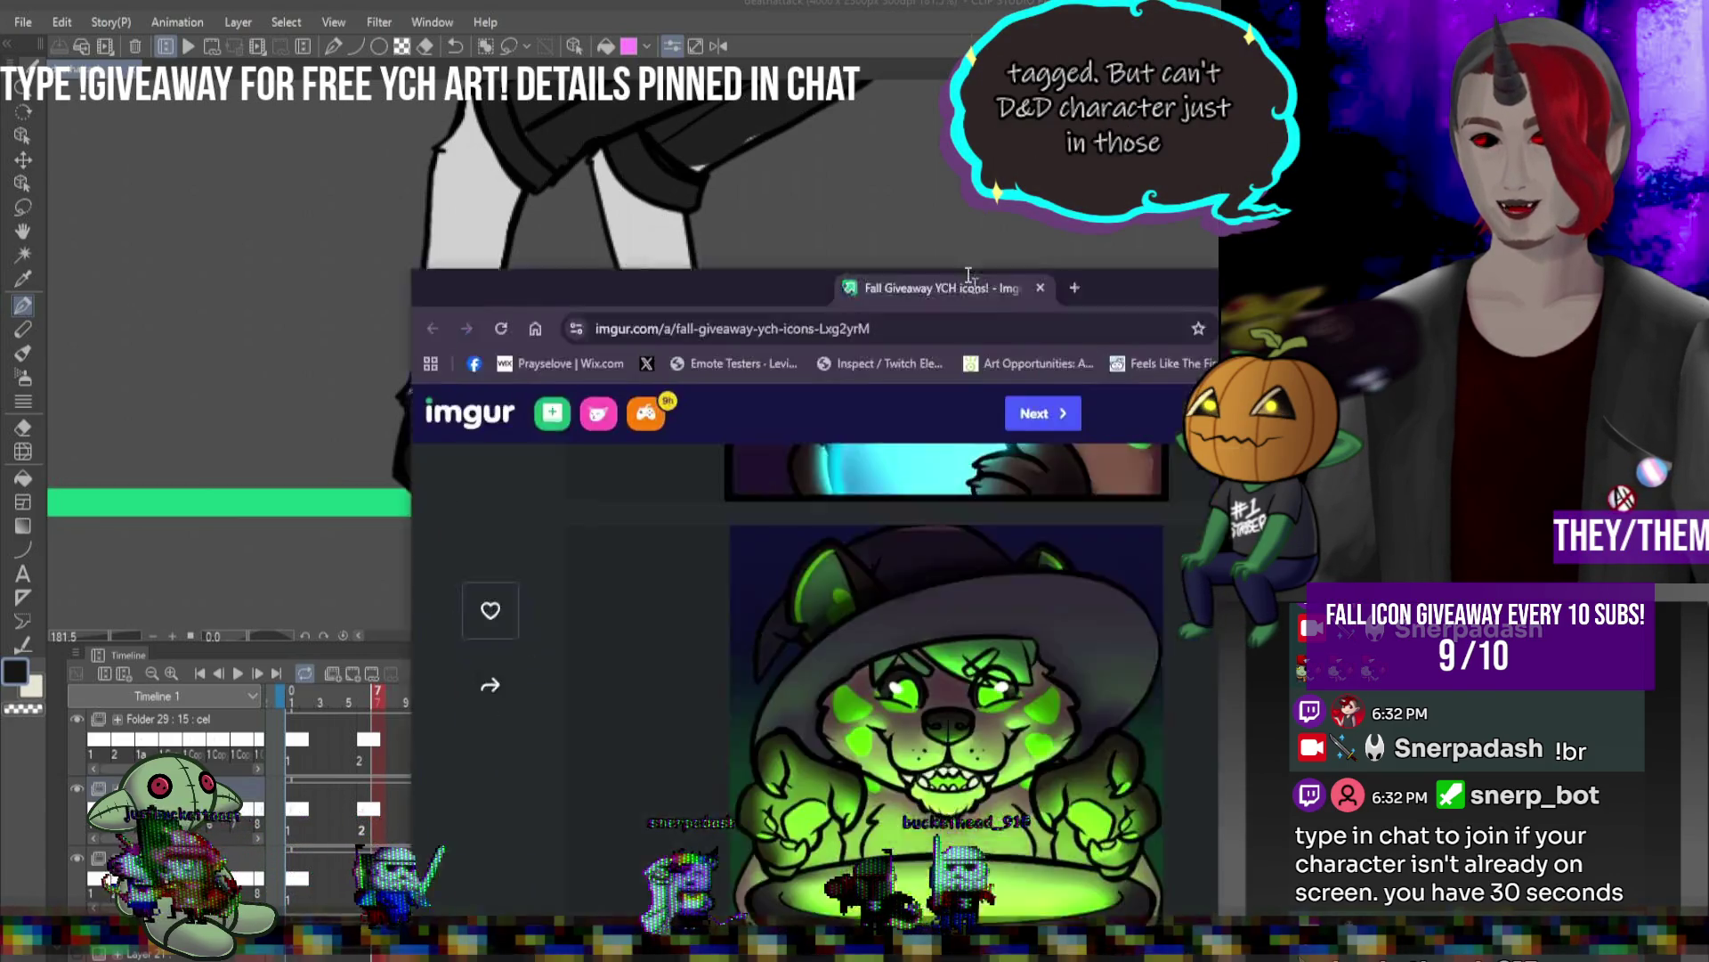
# - Browse the wolf, wizard and cauldron icons, then minimise Chrome to reveal the walk cycle
pyautogui.scroll(-1, 837, 519)
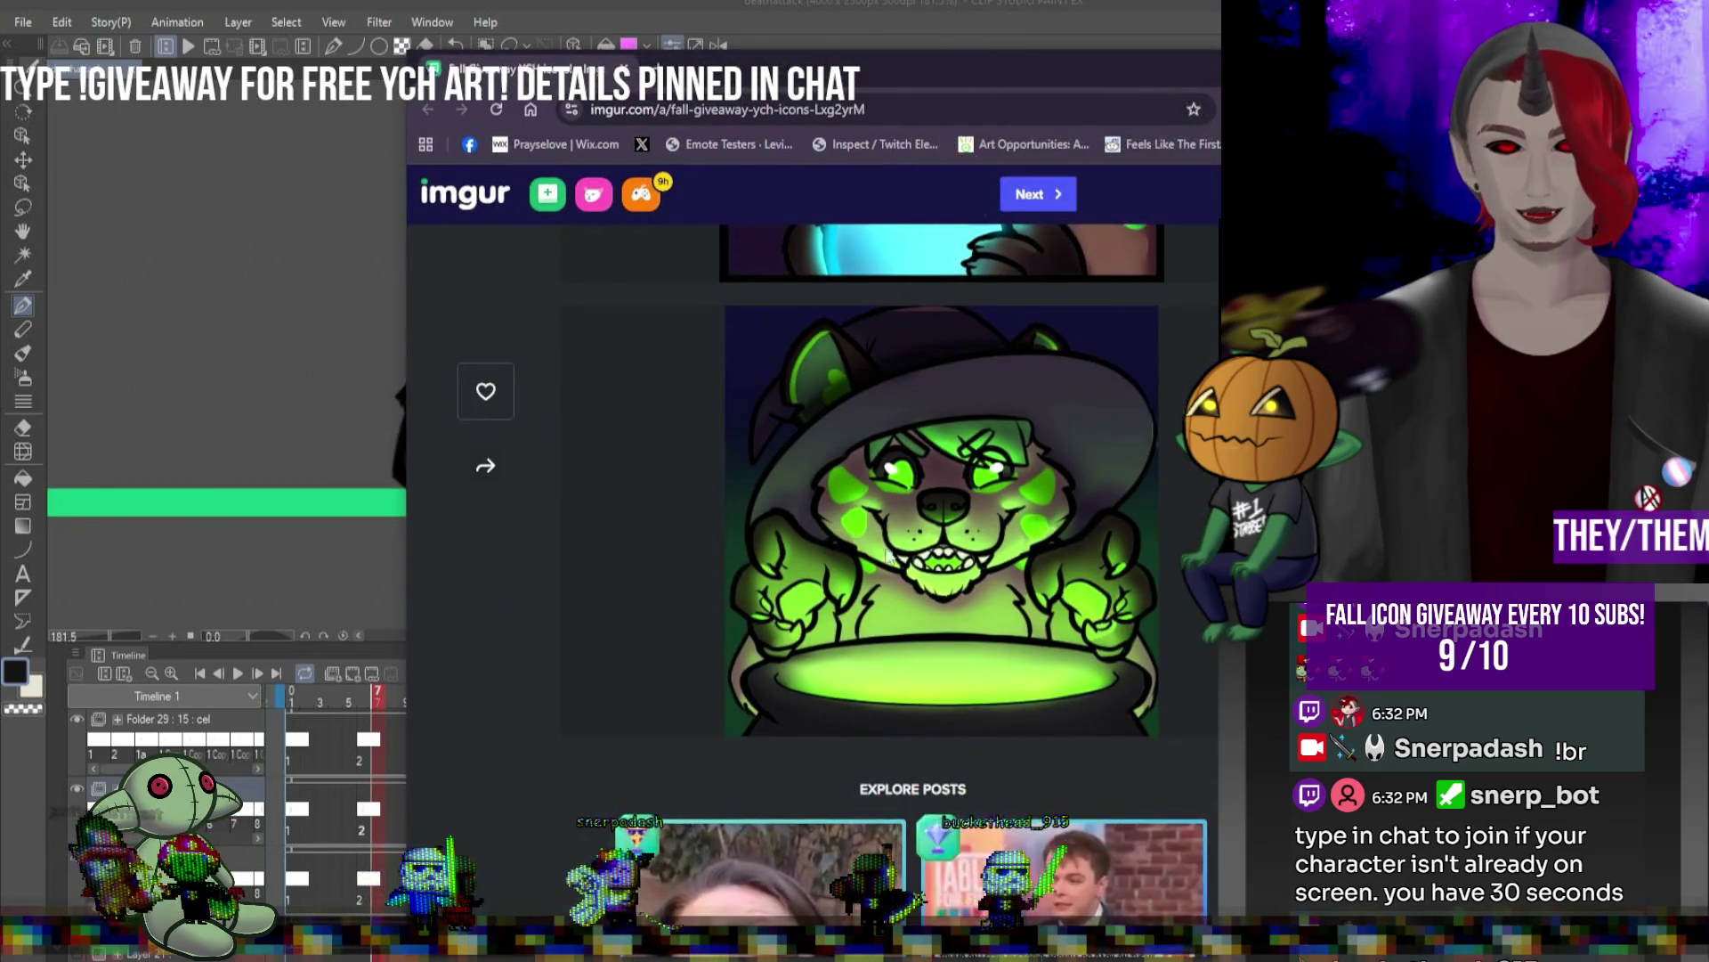
pyautogui.scroll(5, 838, 516)
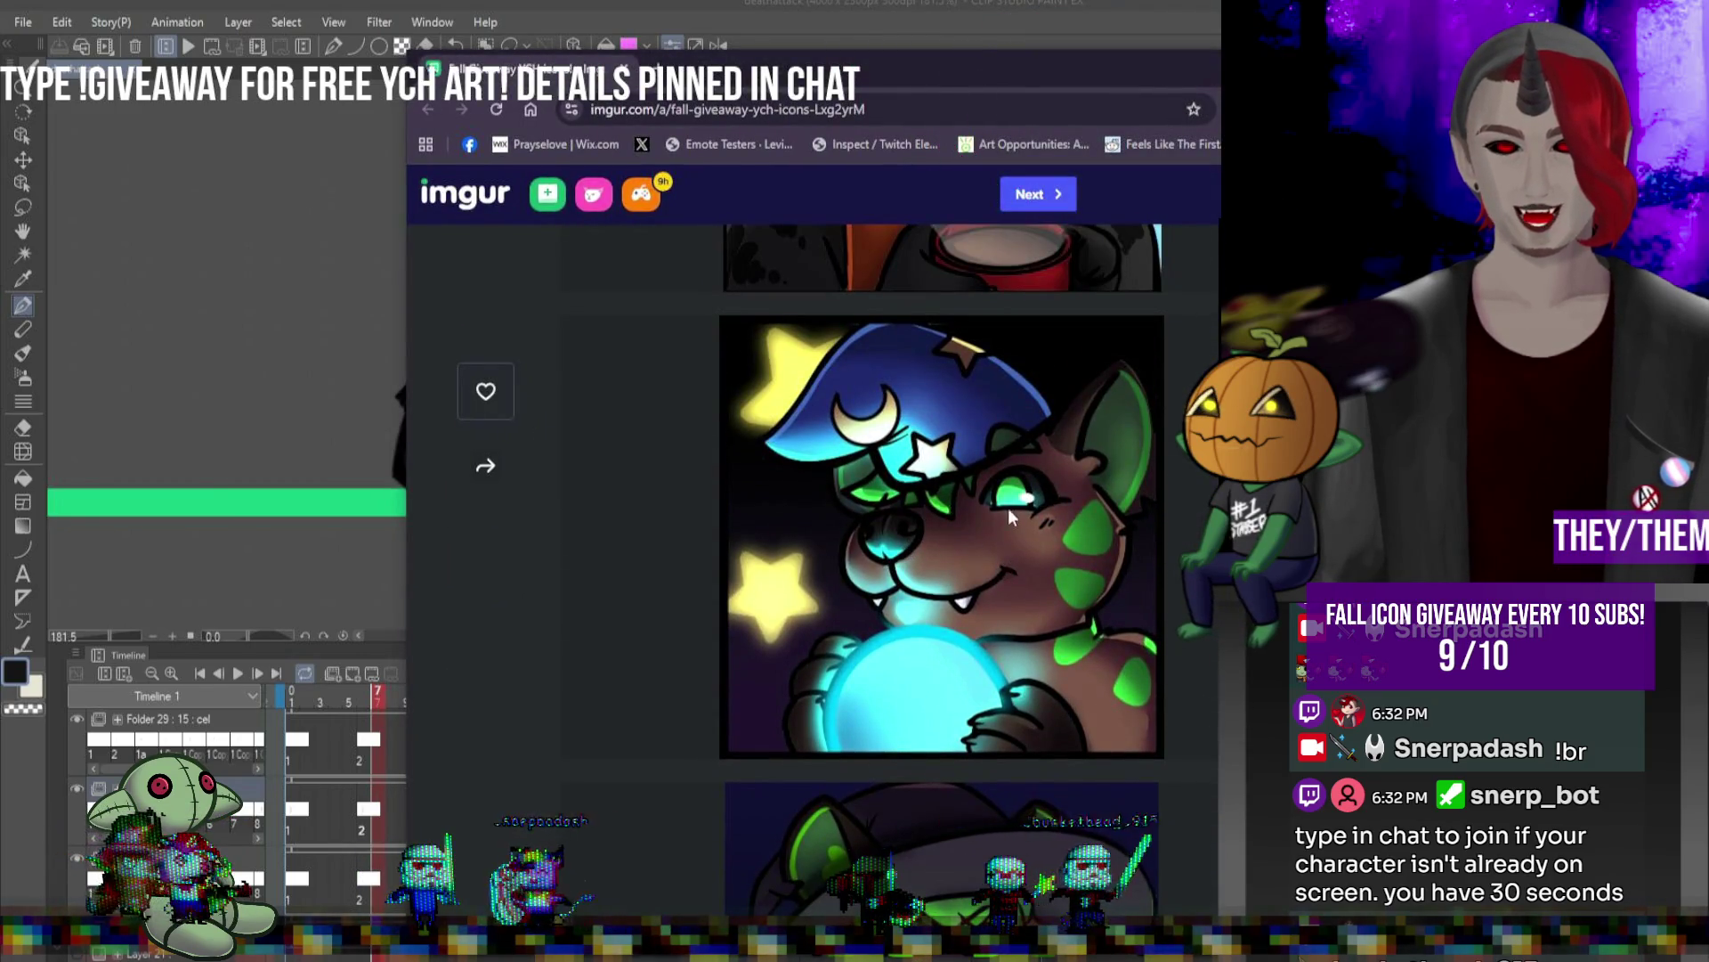
pyautogui.scroll(4, 1008, 507)
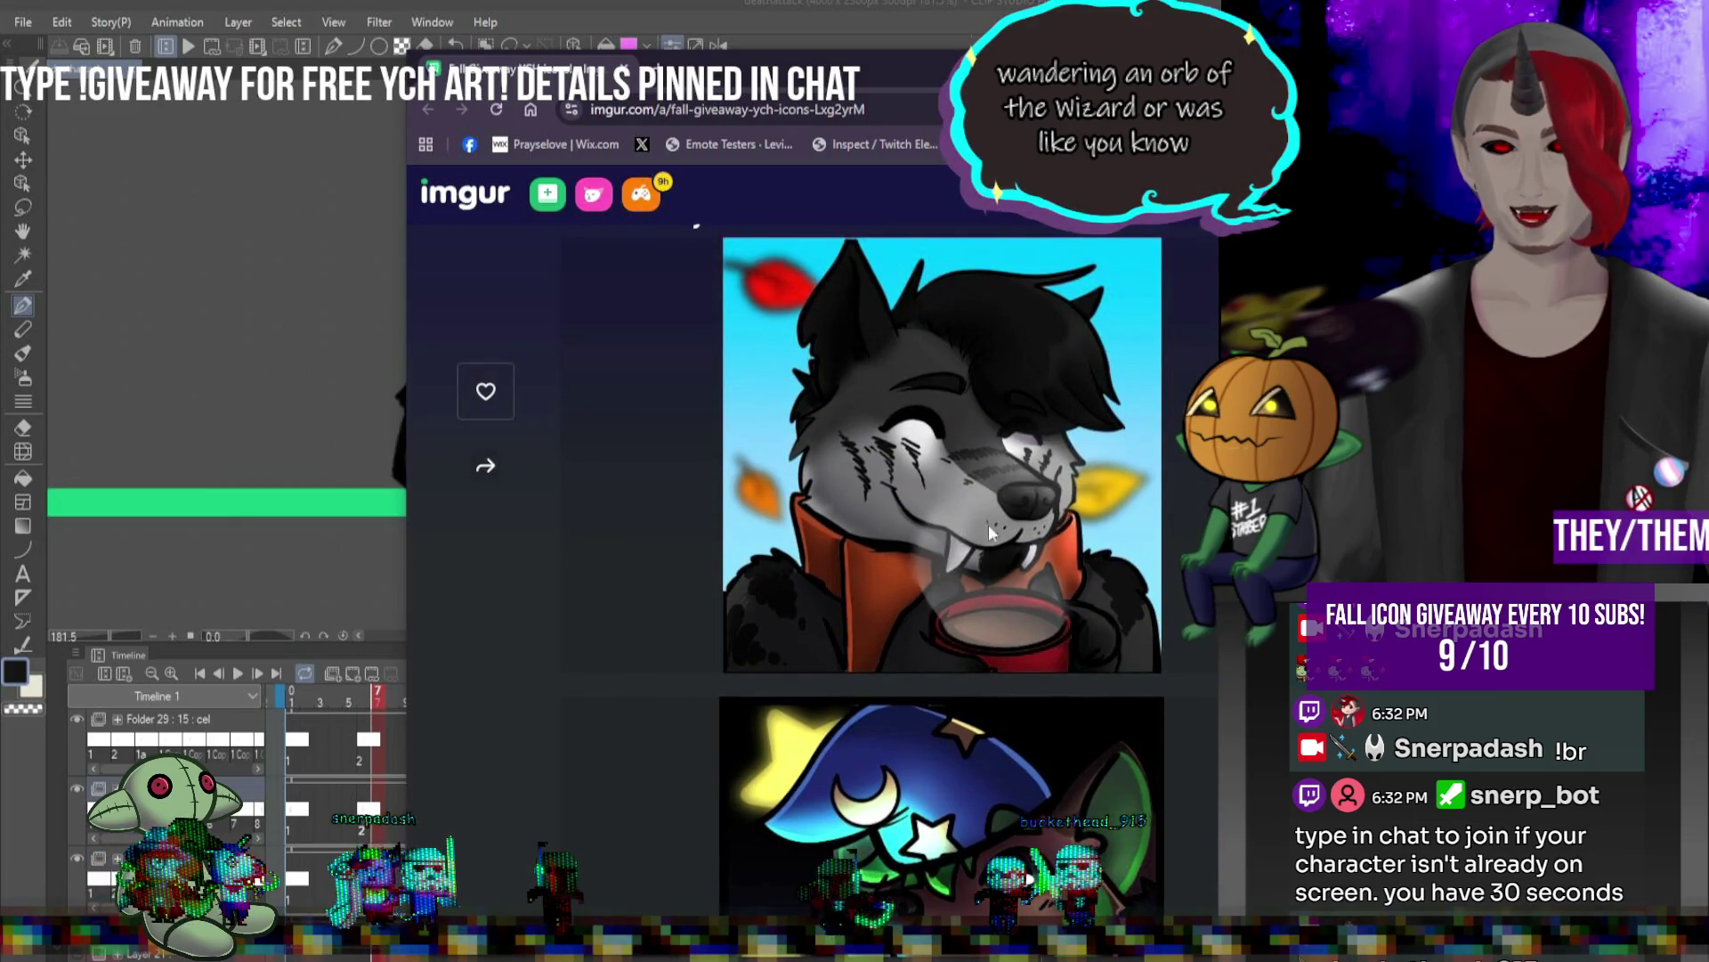
pyautogui.scroll(-4, 1169, 542)
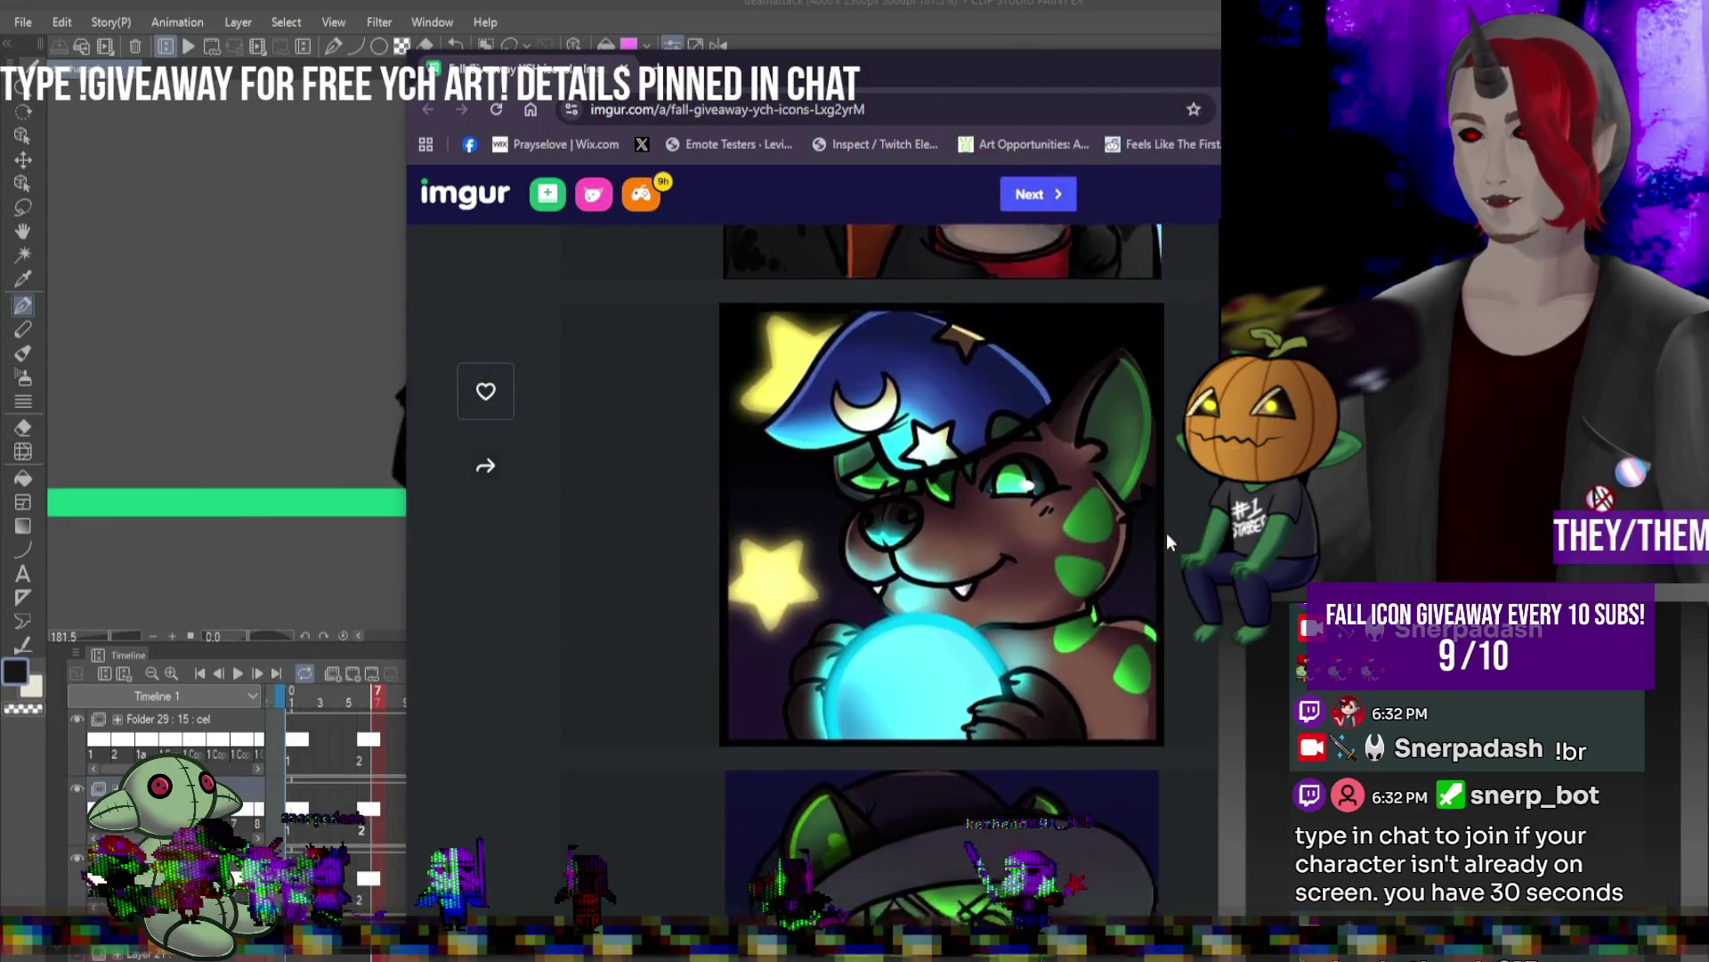
pyautogui.scroll(-2, 1169, 541)
pyautogui.press('super+Down')
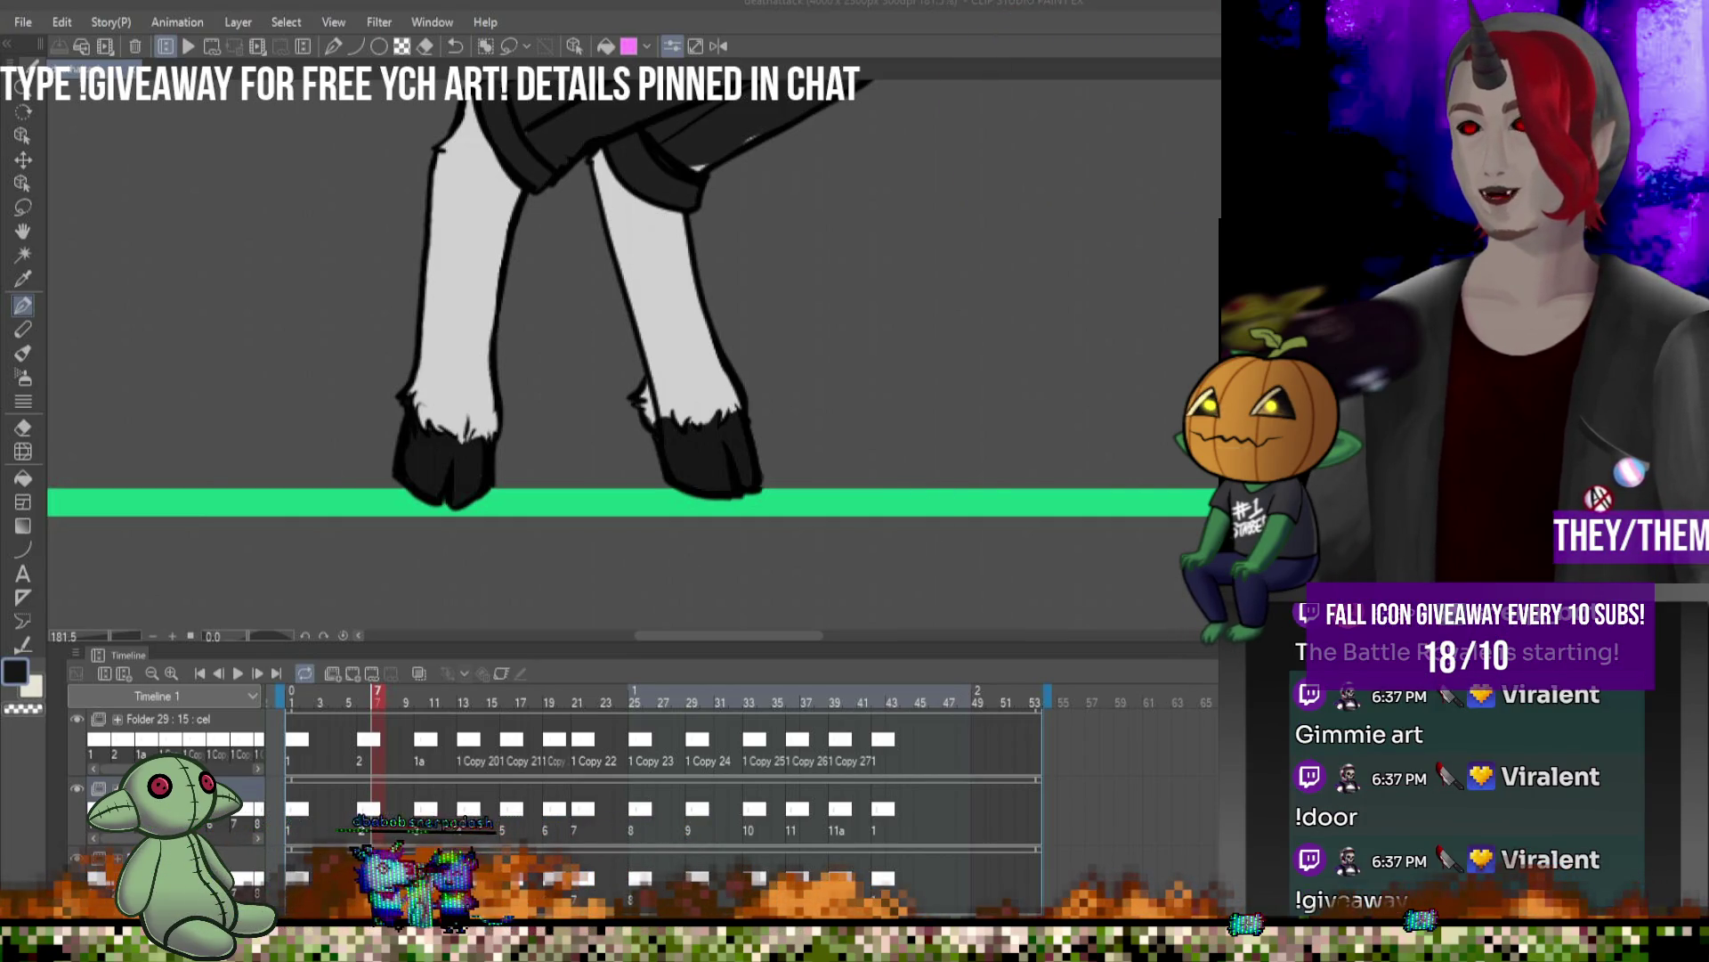
pyautogui.hotkey('alt', 'Tab')
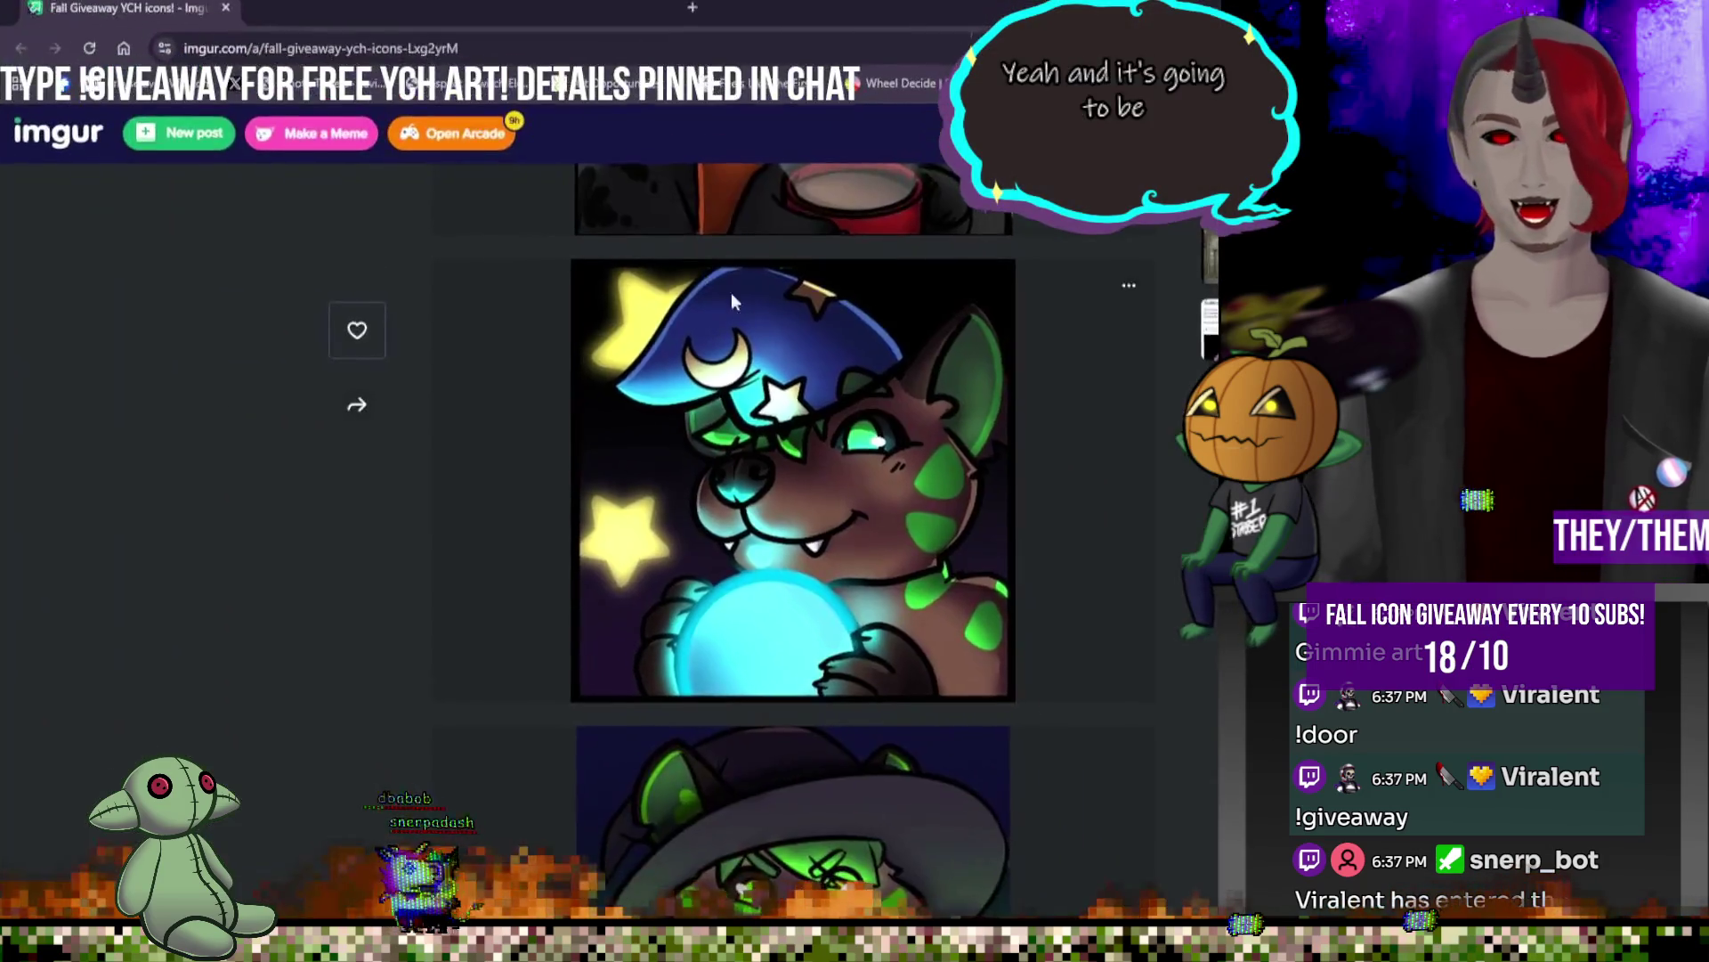
pyautogui.scroll(5, 766, 329)
pyautogui.scroll(-6, 837, 328)
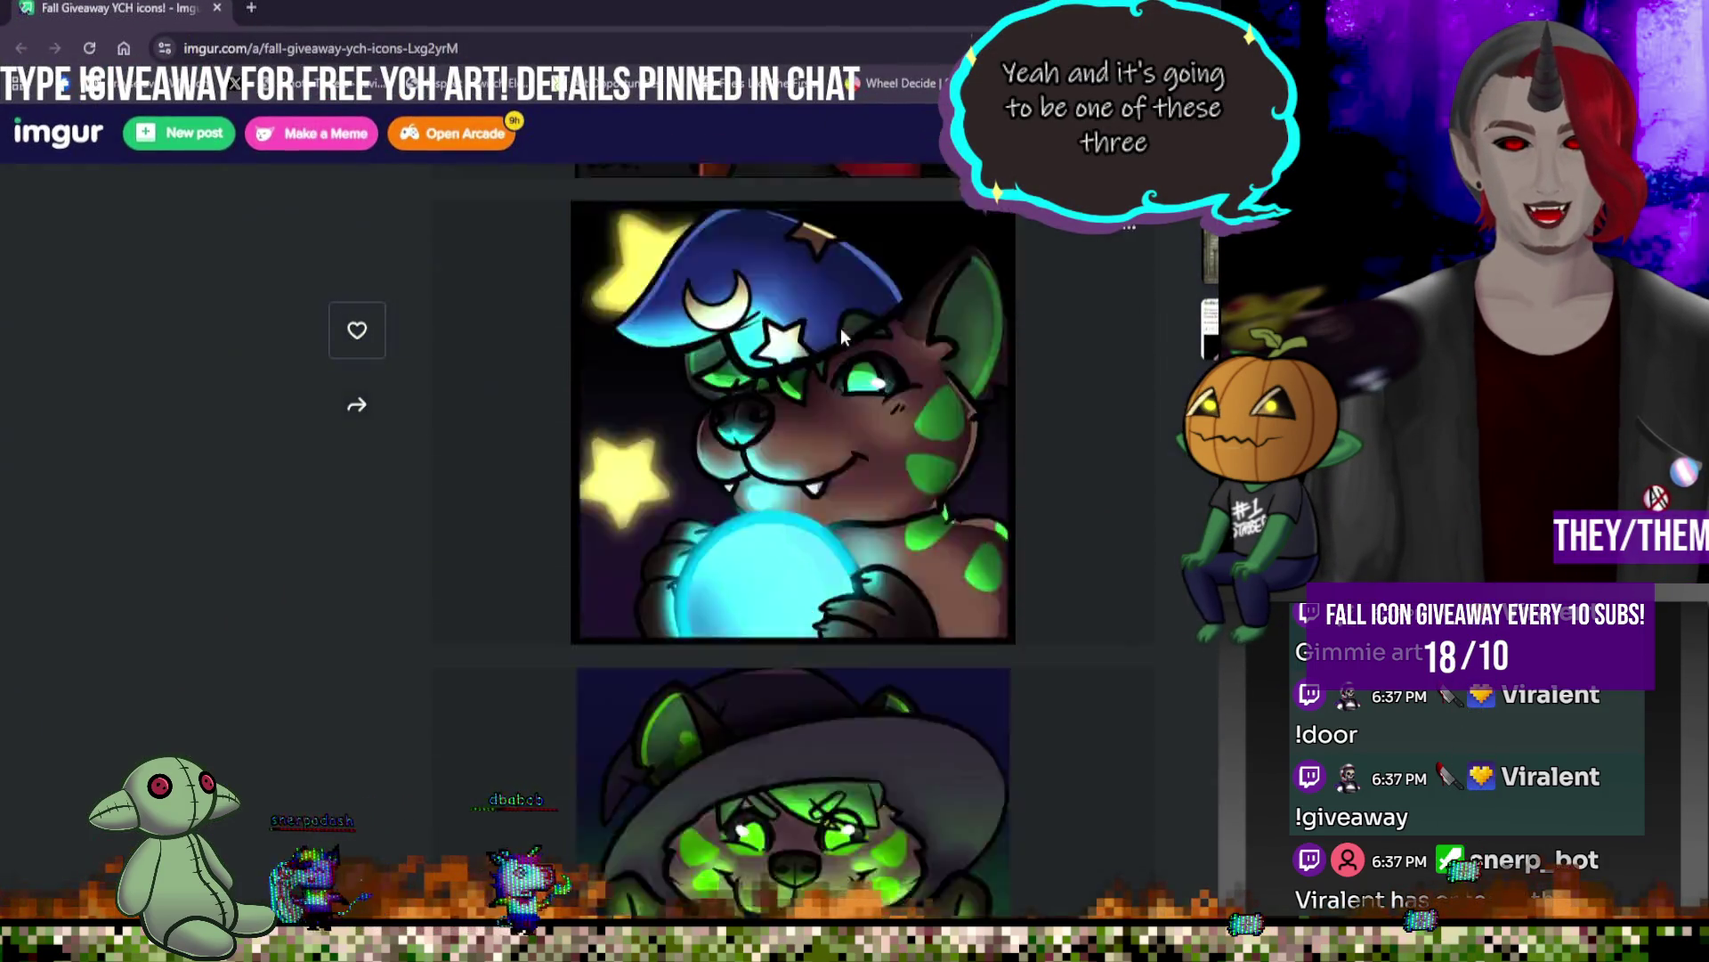
pyautogui.scroll(-5, 841, 331)
pyautogui.scroll(4, 866, 333)
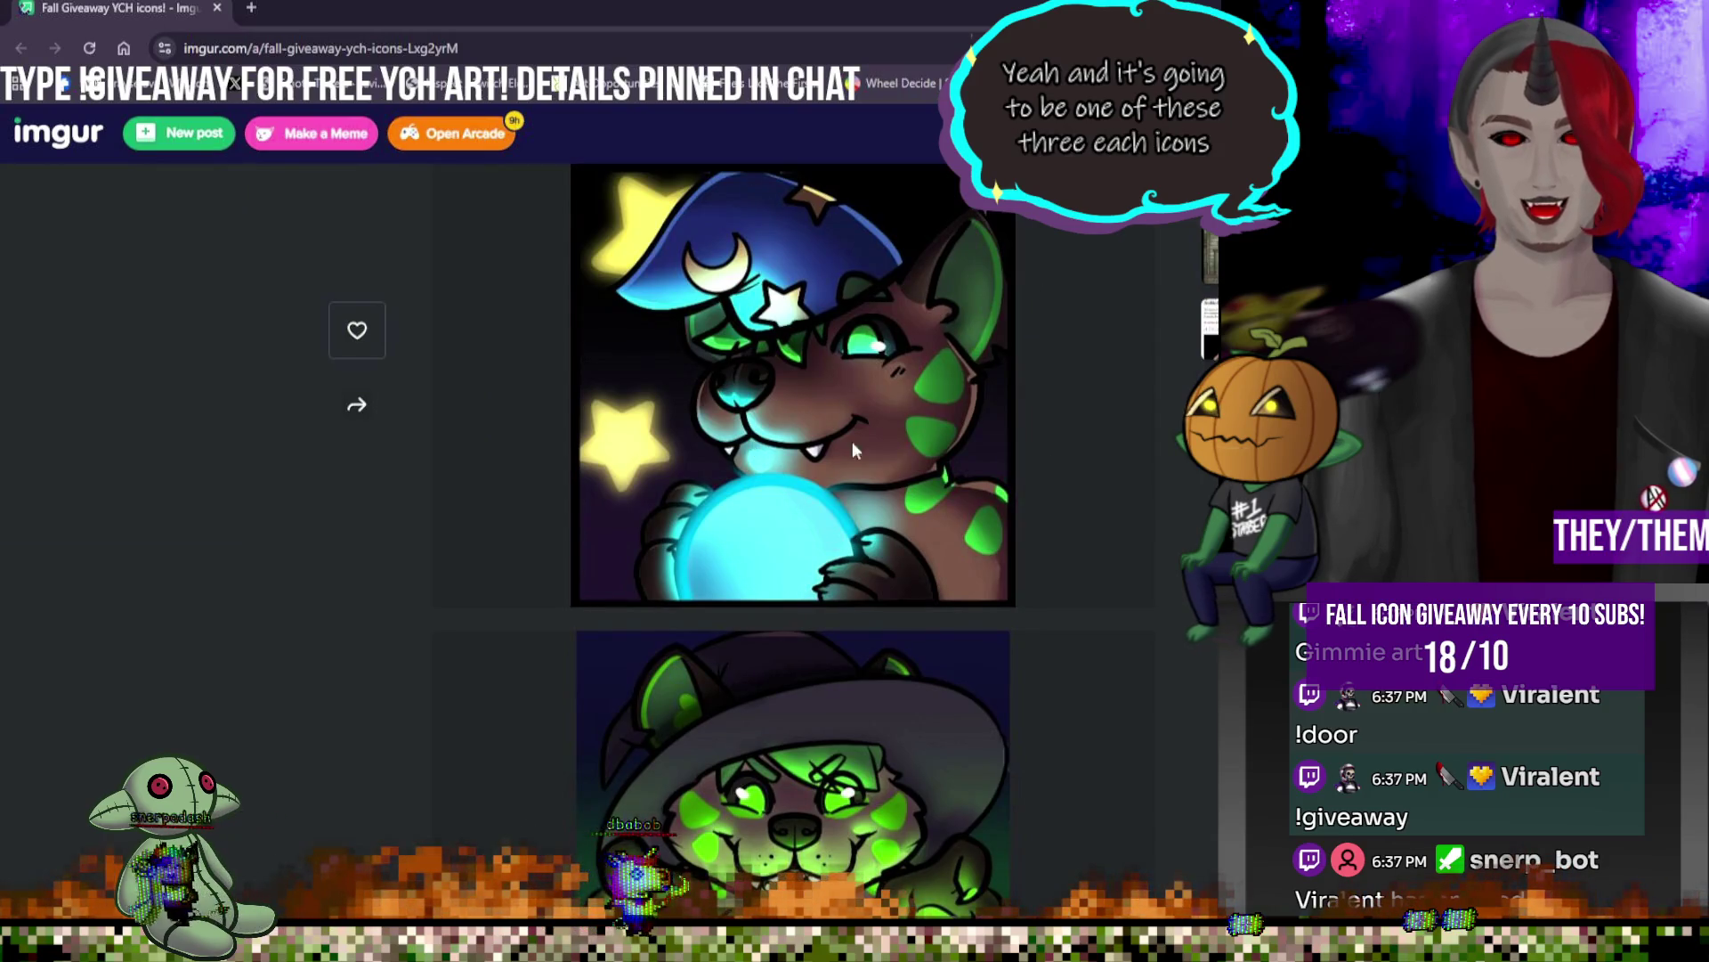
pyautogui.scroll(-2, 798, 783)
pyautogui.scroll(4, 799, 723)
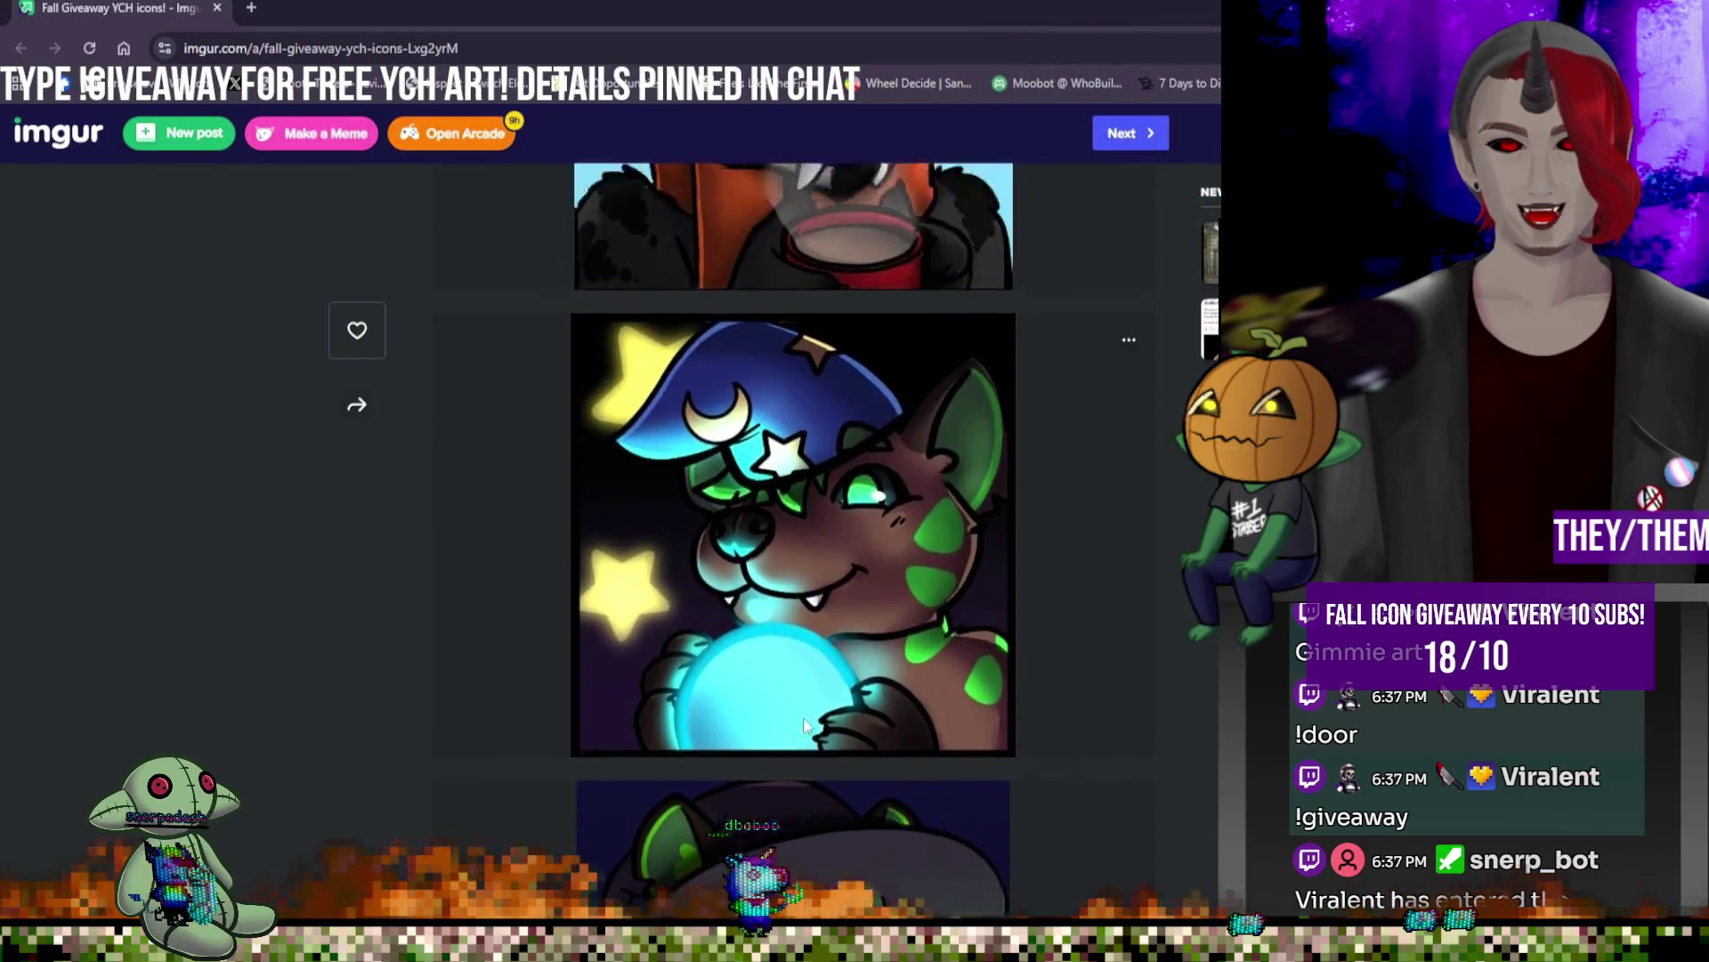
pyautogui.scroll(5, 806, 676)
pyautogui.scroll(-8, 825, 508)
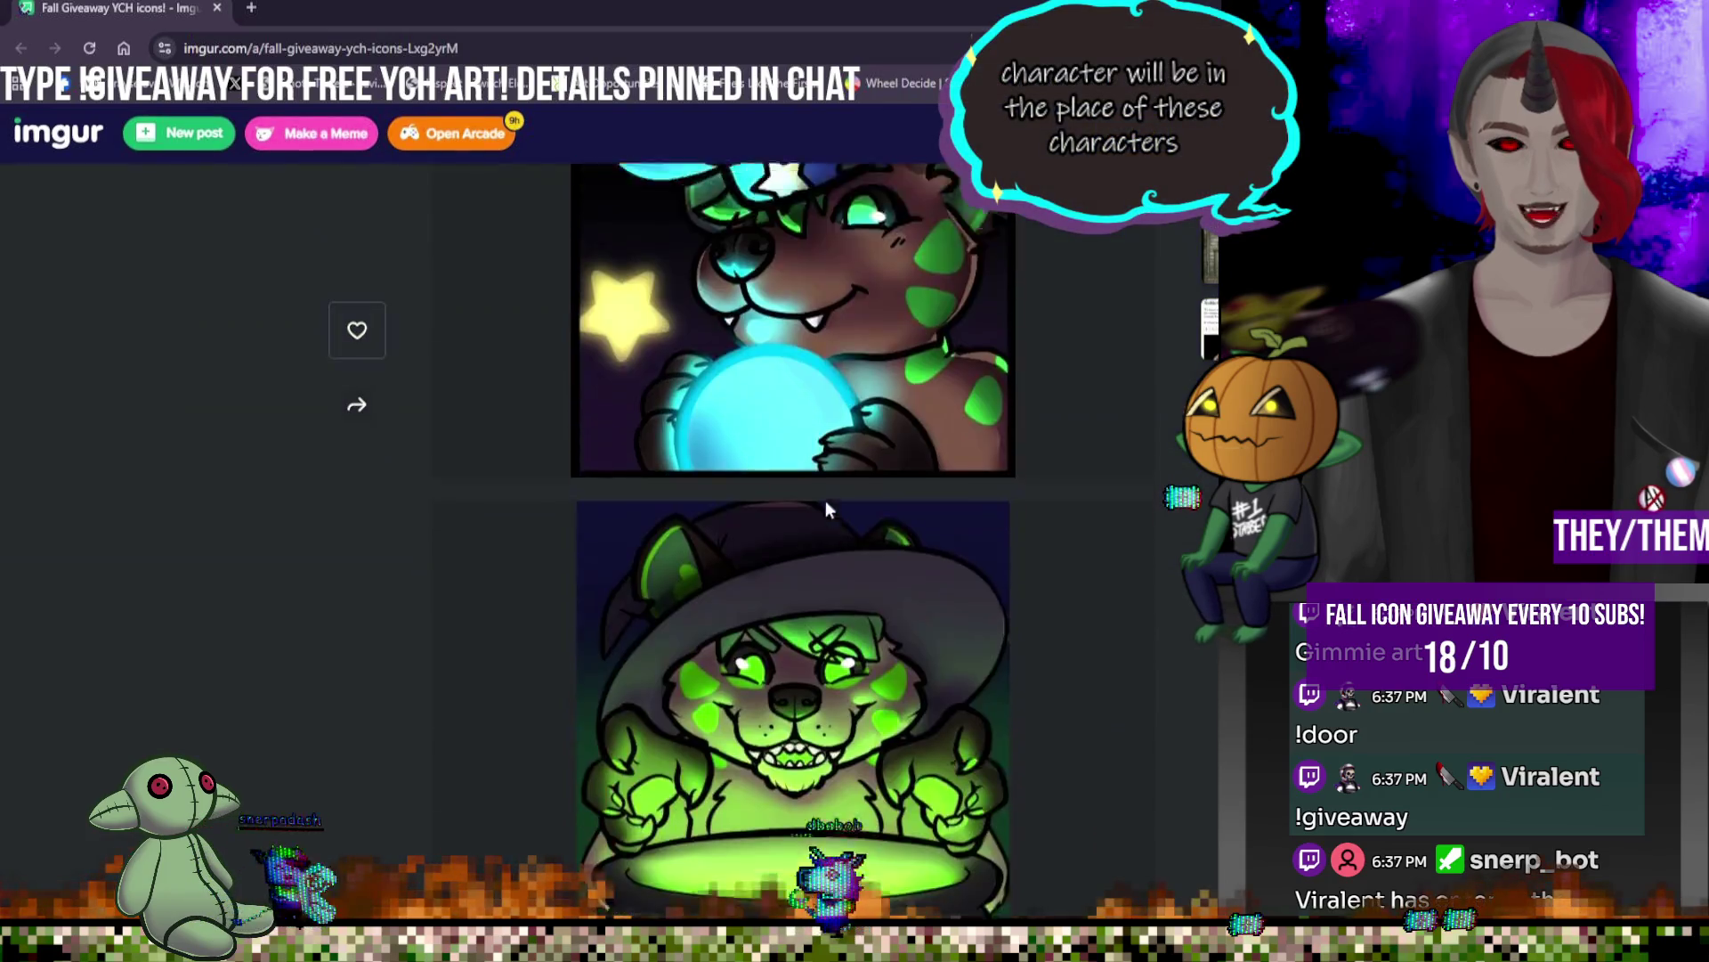
pyautogui.scroll(3, 828, 526)
pyautogui.hotkey('alt', 'Tab')
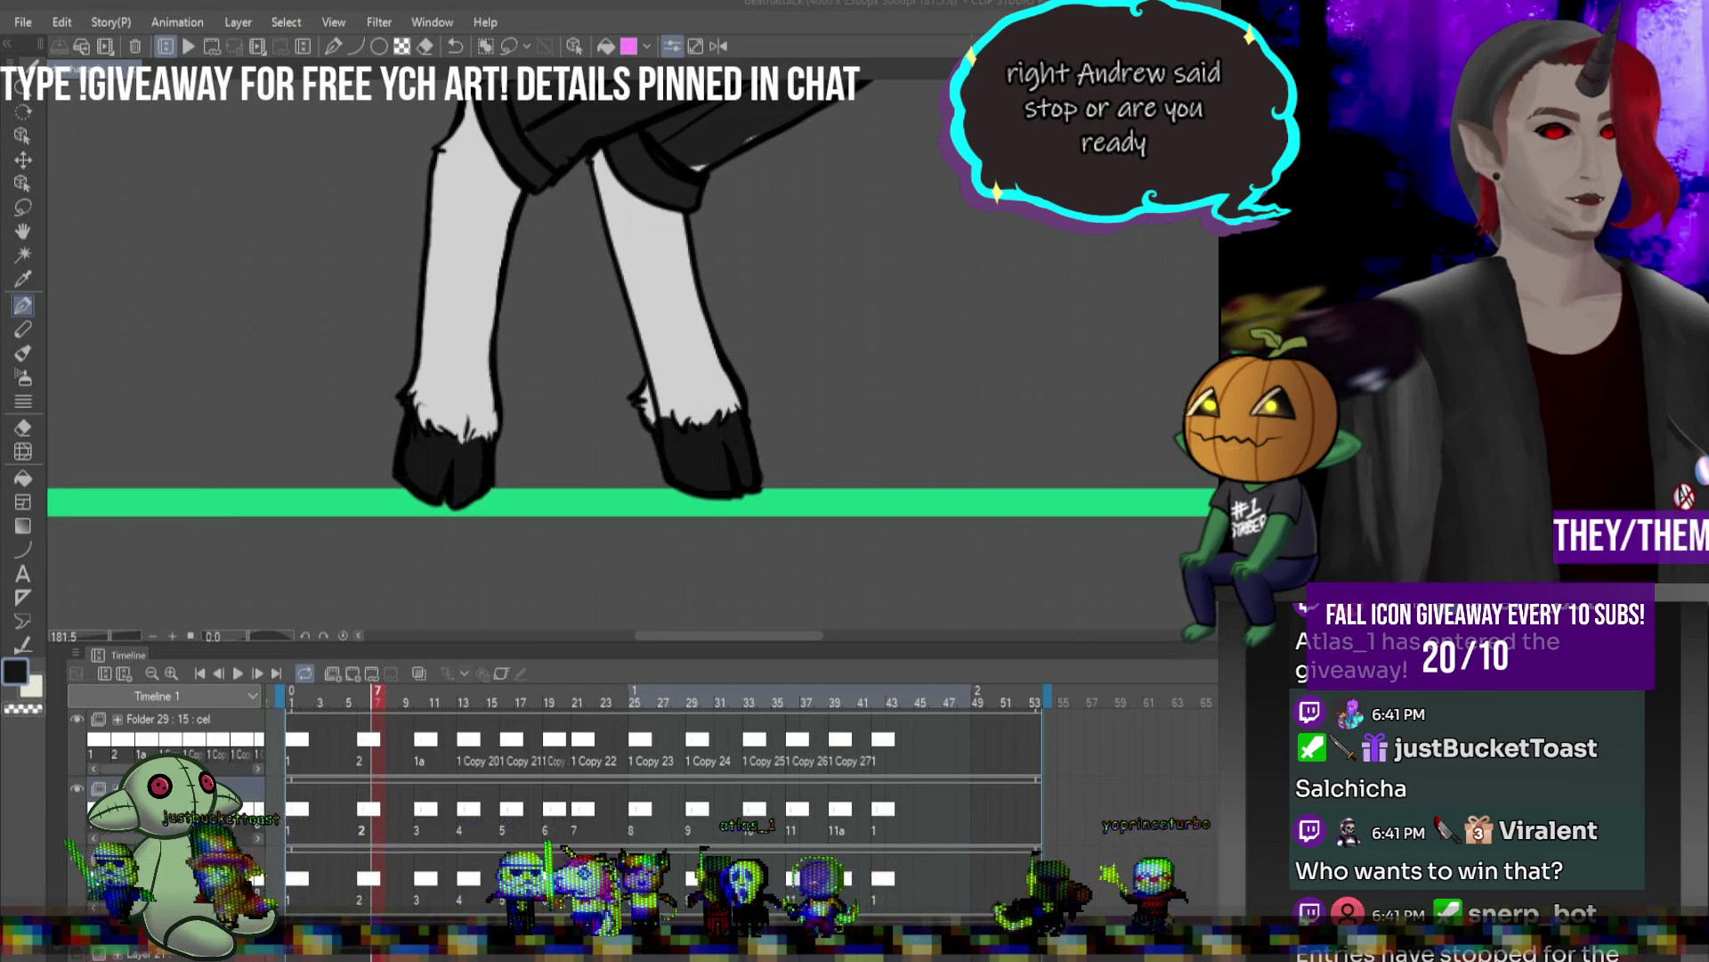
pyautogui.moveTo(0, 267)
pyautogui.mouseDown()
pyautogui.moveTo(886, 81)
pyautogui.moveTo(1003, 162)
pyautogui.moveTo(970, 163)
pyautogui.mouseUp()
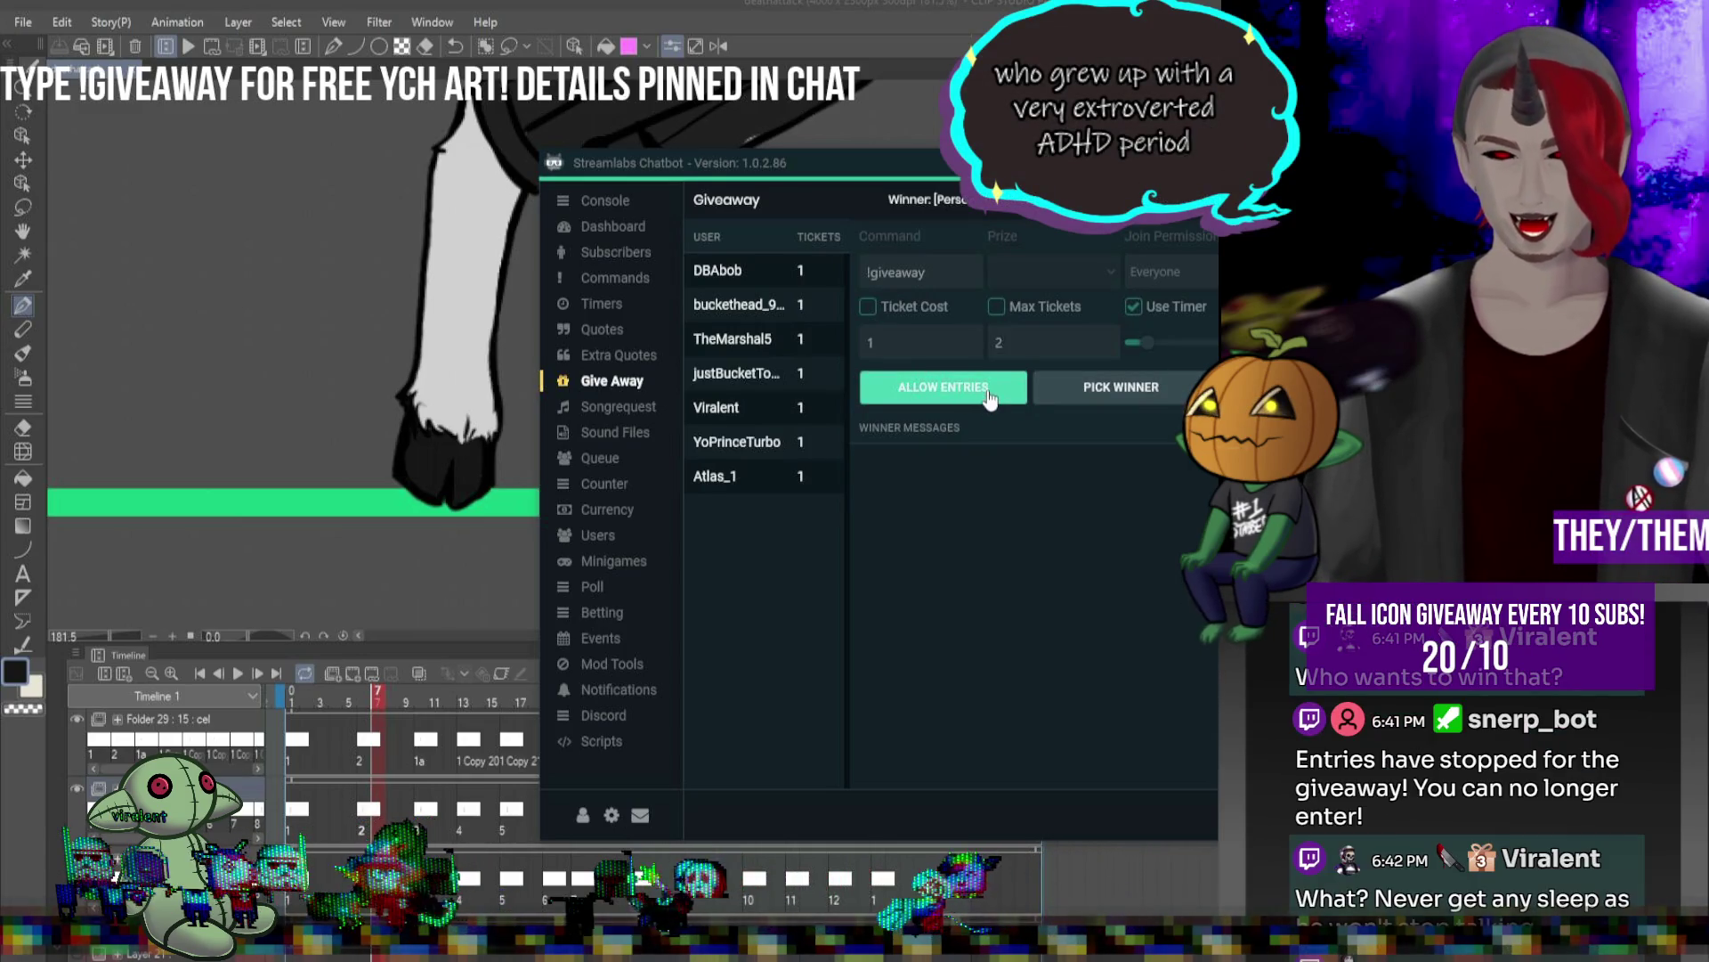
# - Draw a giveaway winner with Pick Winner and return to the animation canvas
pyautogui.click(1065, 403)
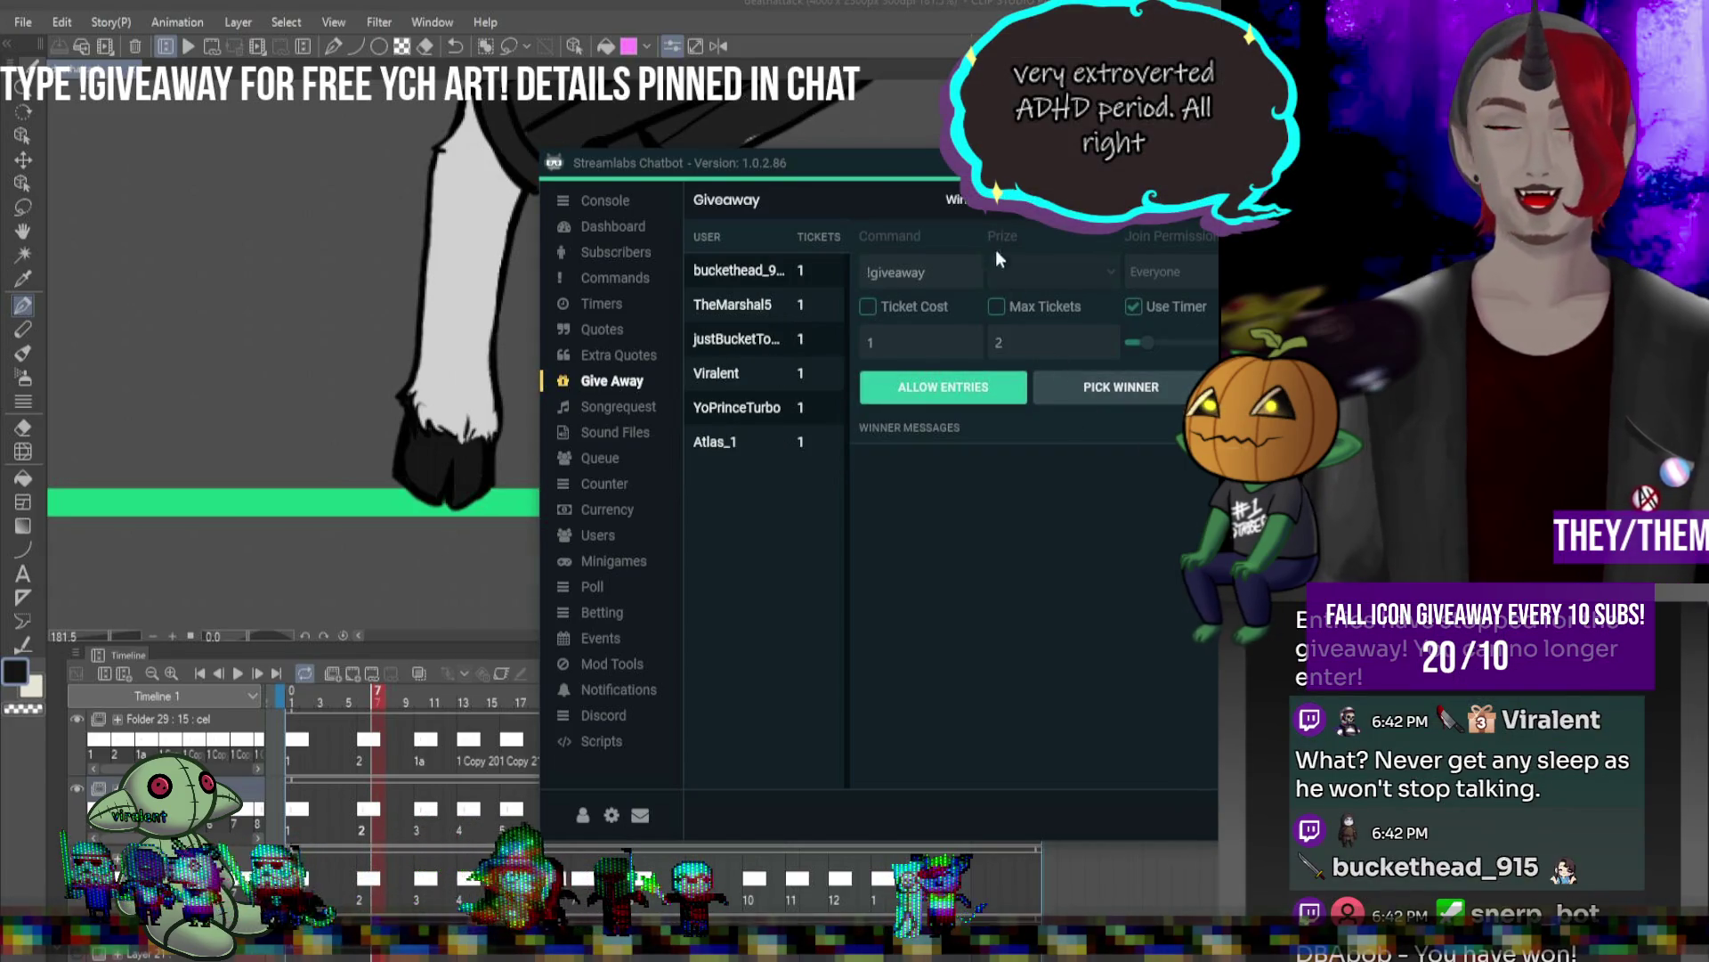
pyautogui.hotkey('alt', 'Tab')
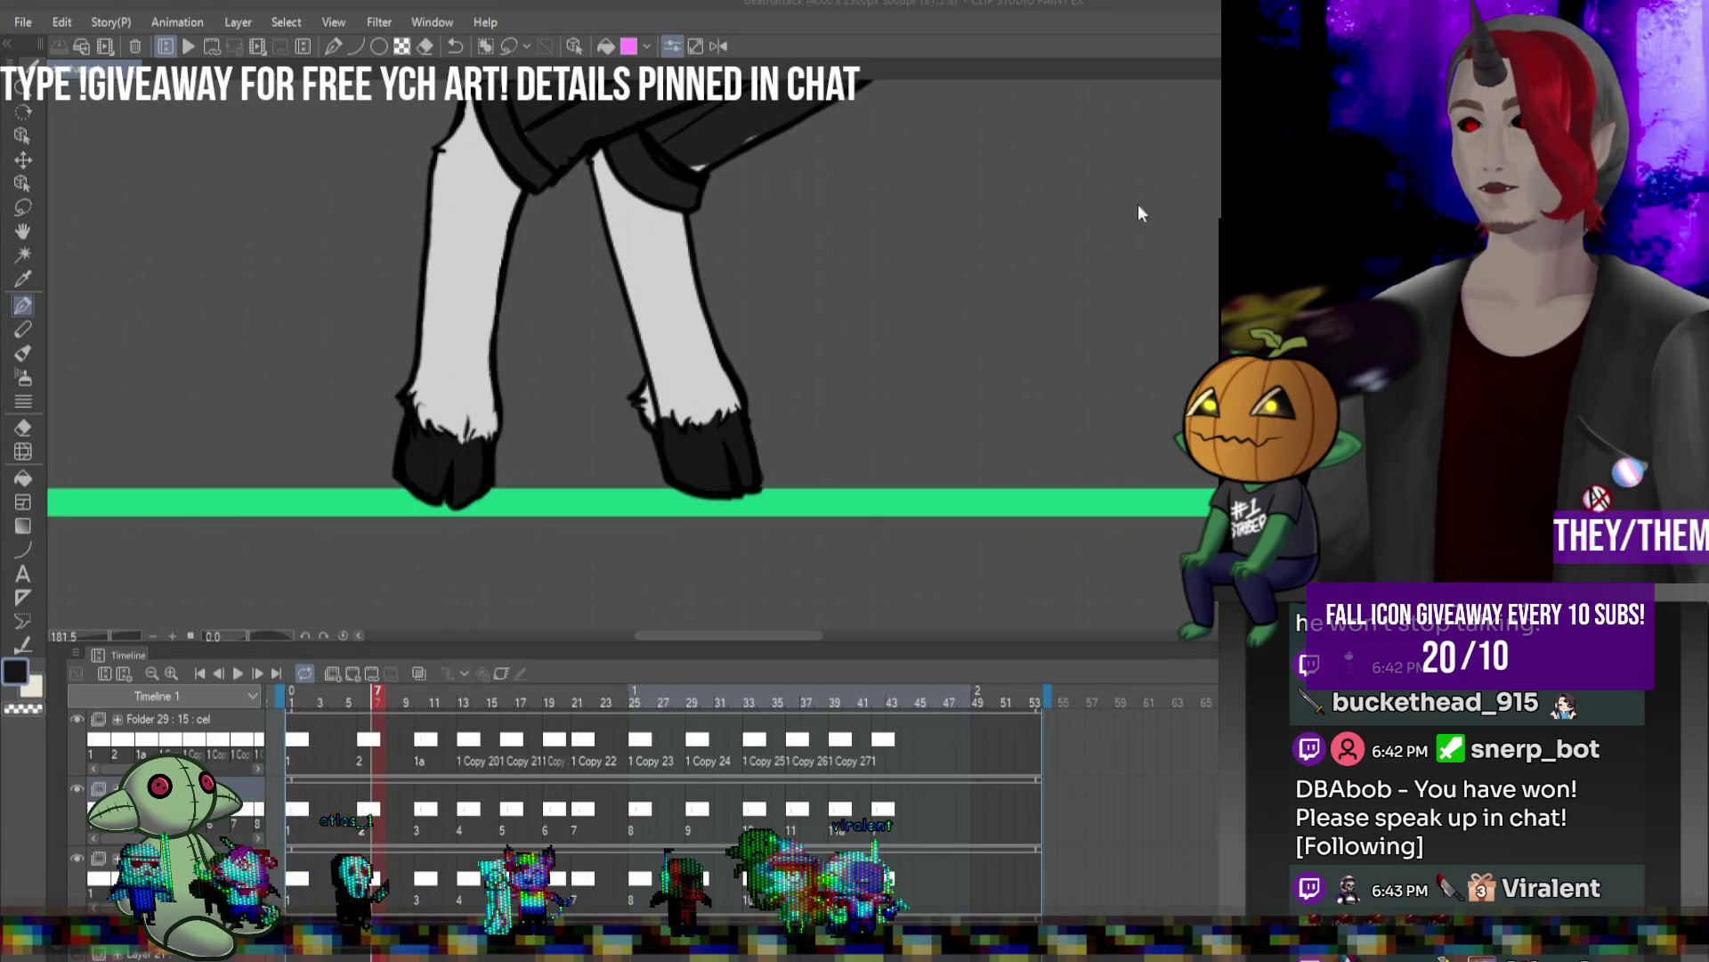
pyautogui.hotkey('ctrl', 'w')
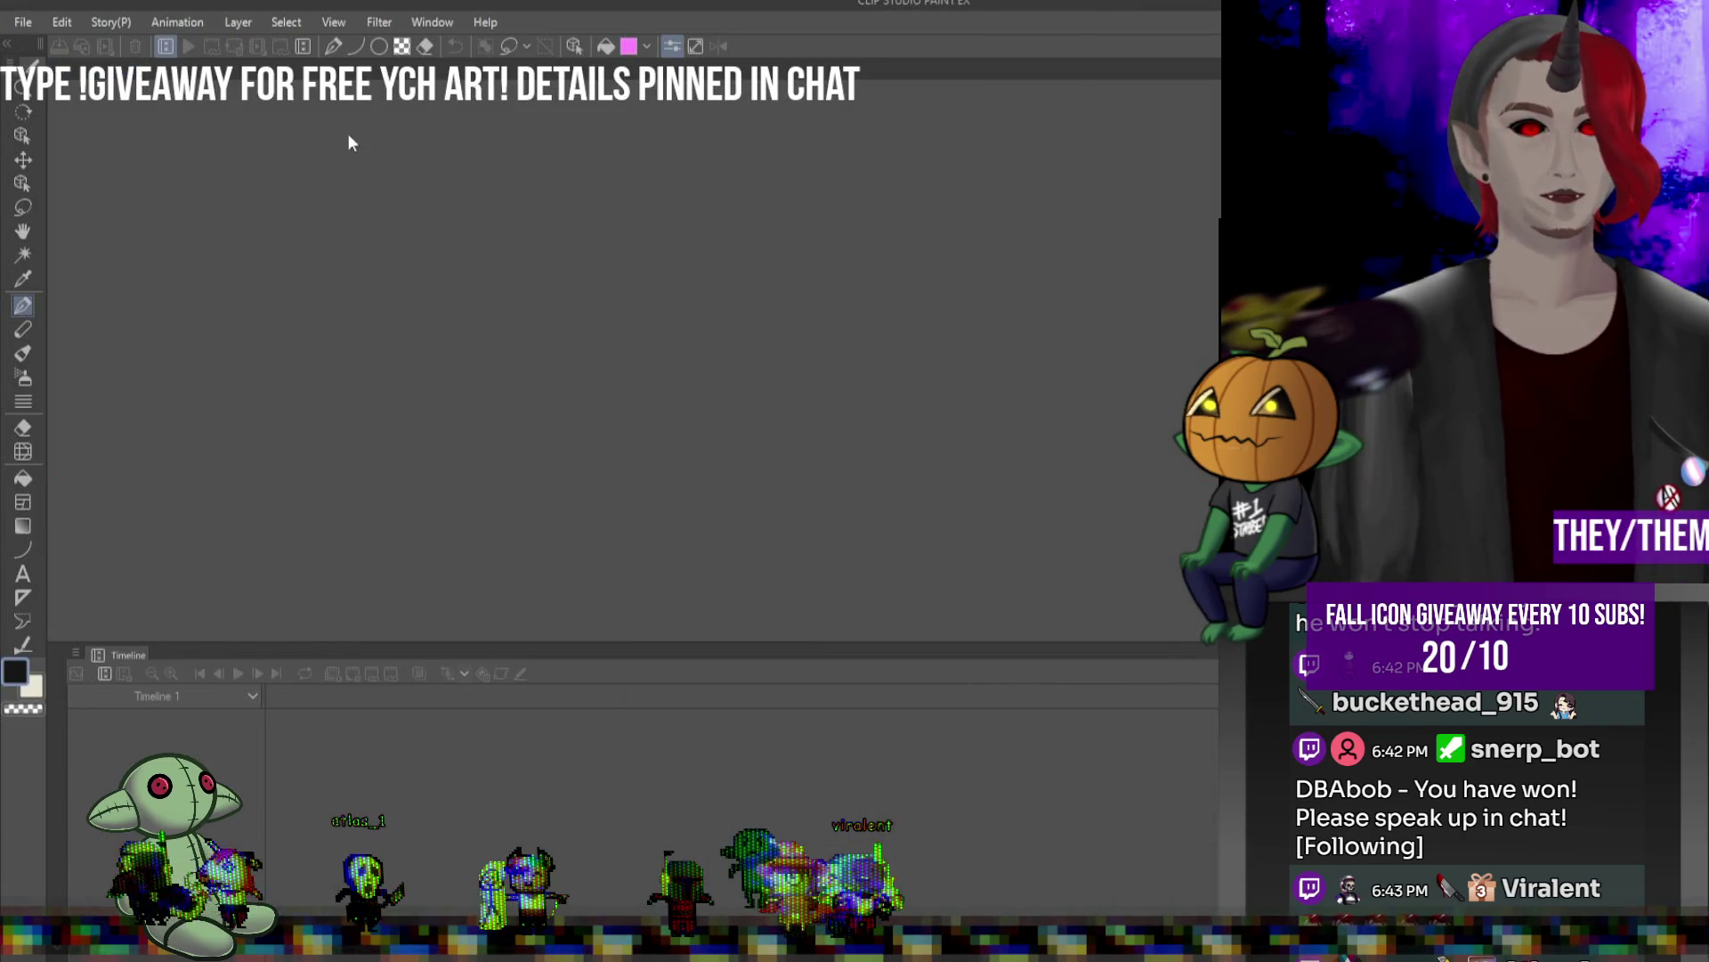
# - Create a new 1200 × 1200 px canvas through File > New
pyautogui.click(17, 24)
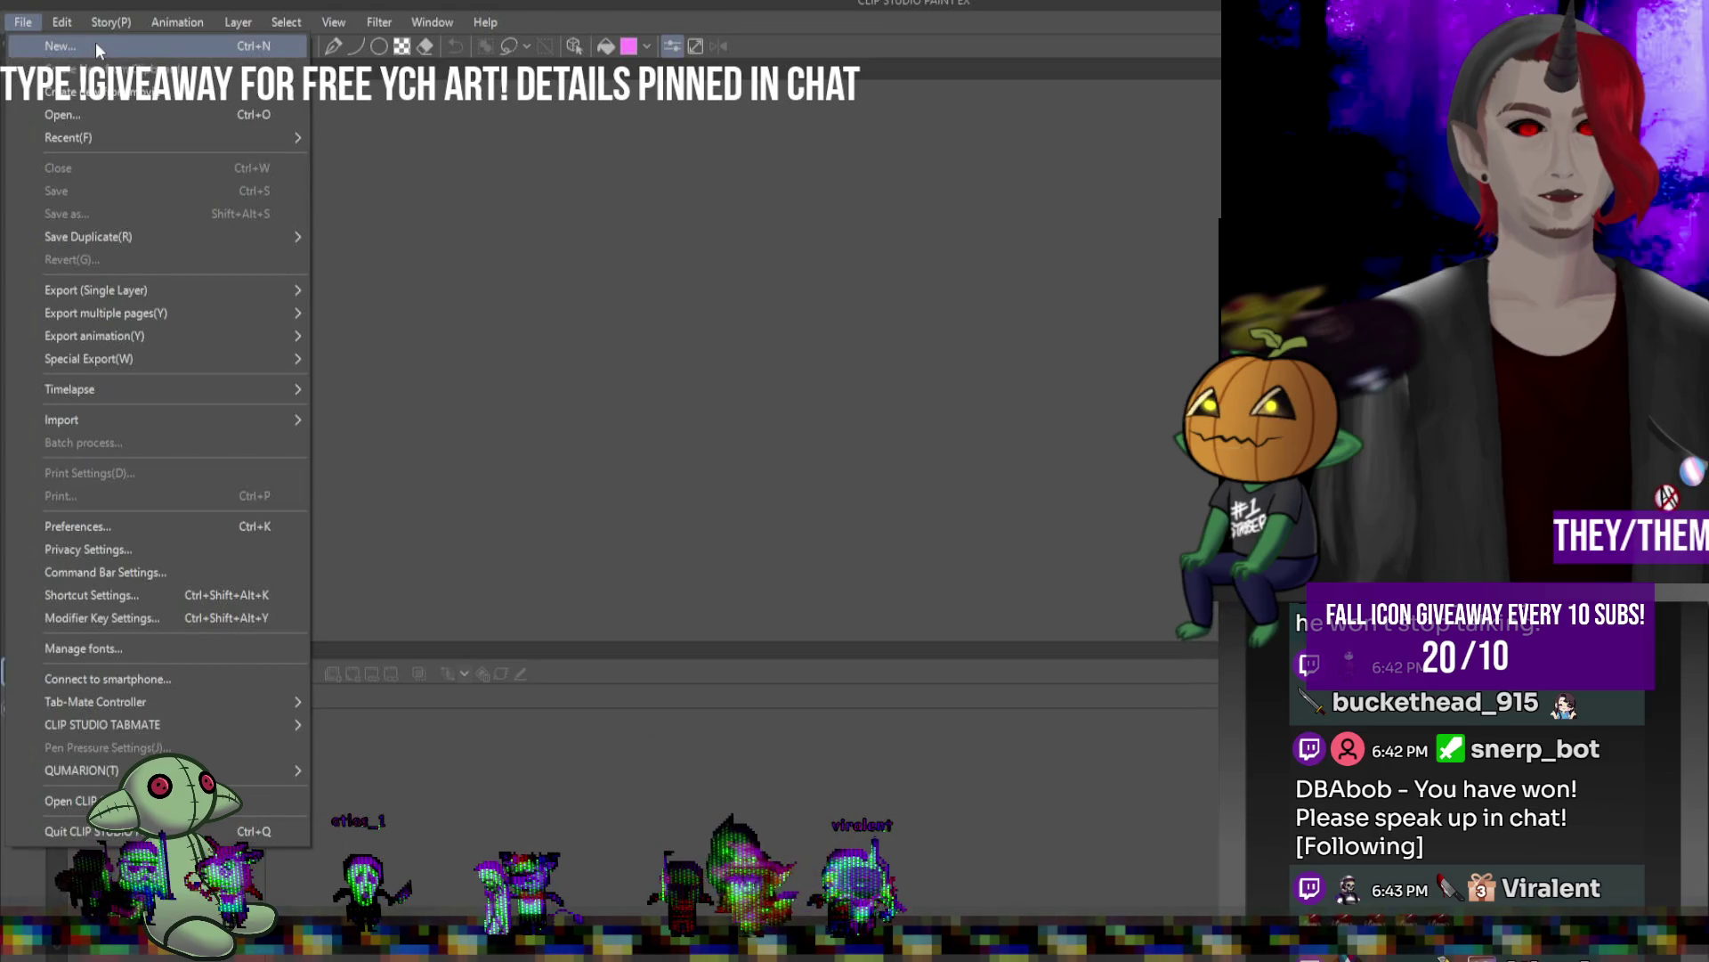
pyautogui.click(94, 41)
pyautogui.doubleClick(639, 356)
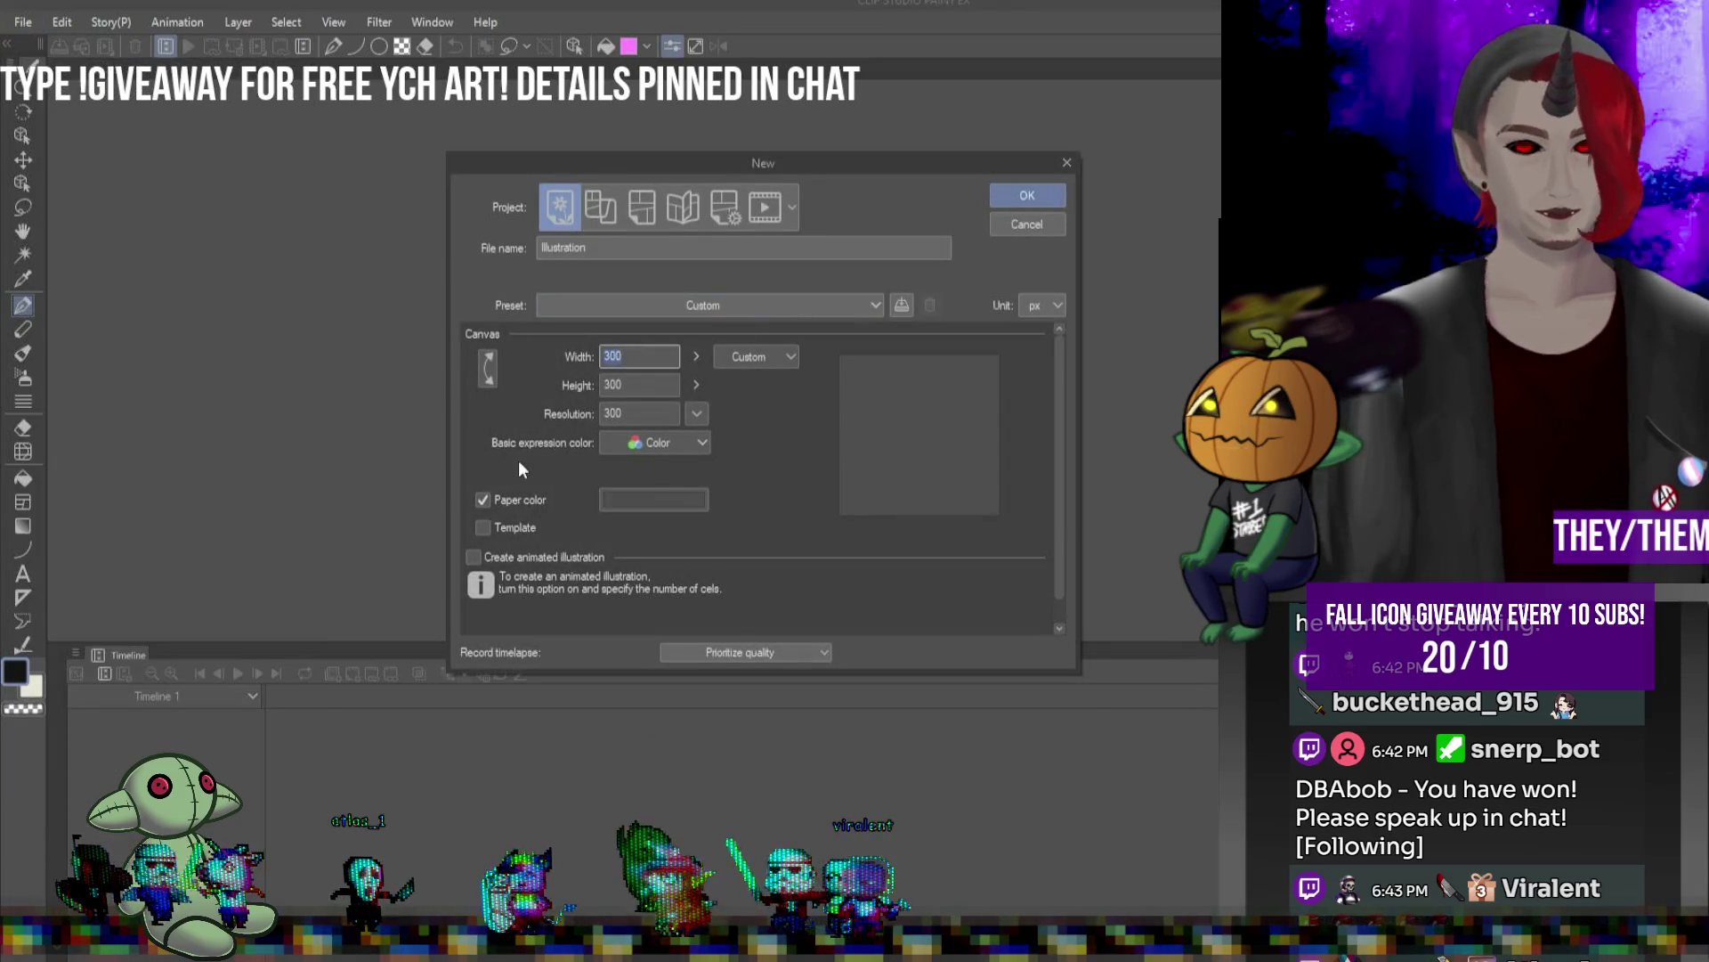
pyautogui.write('1200')
pyautogui.press('Tab')
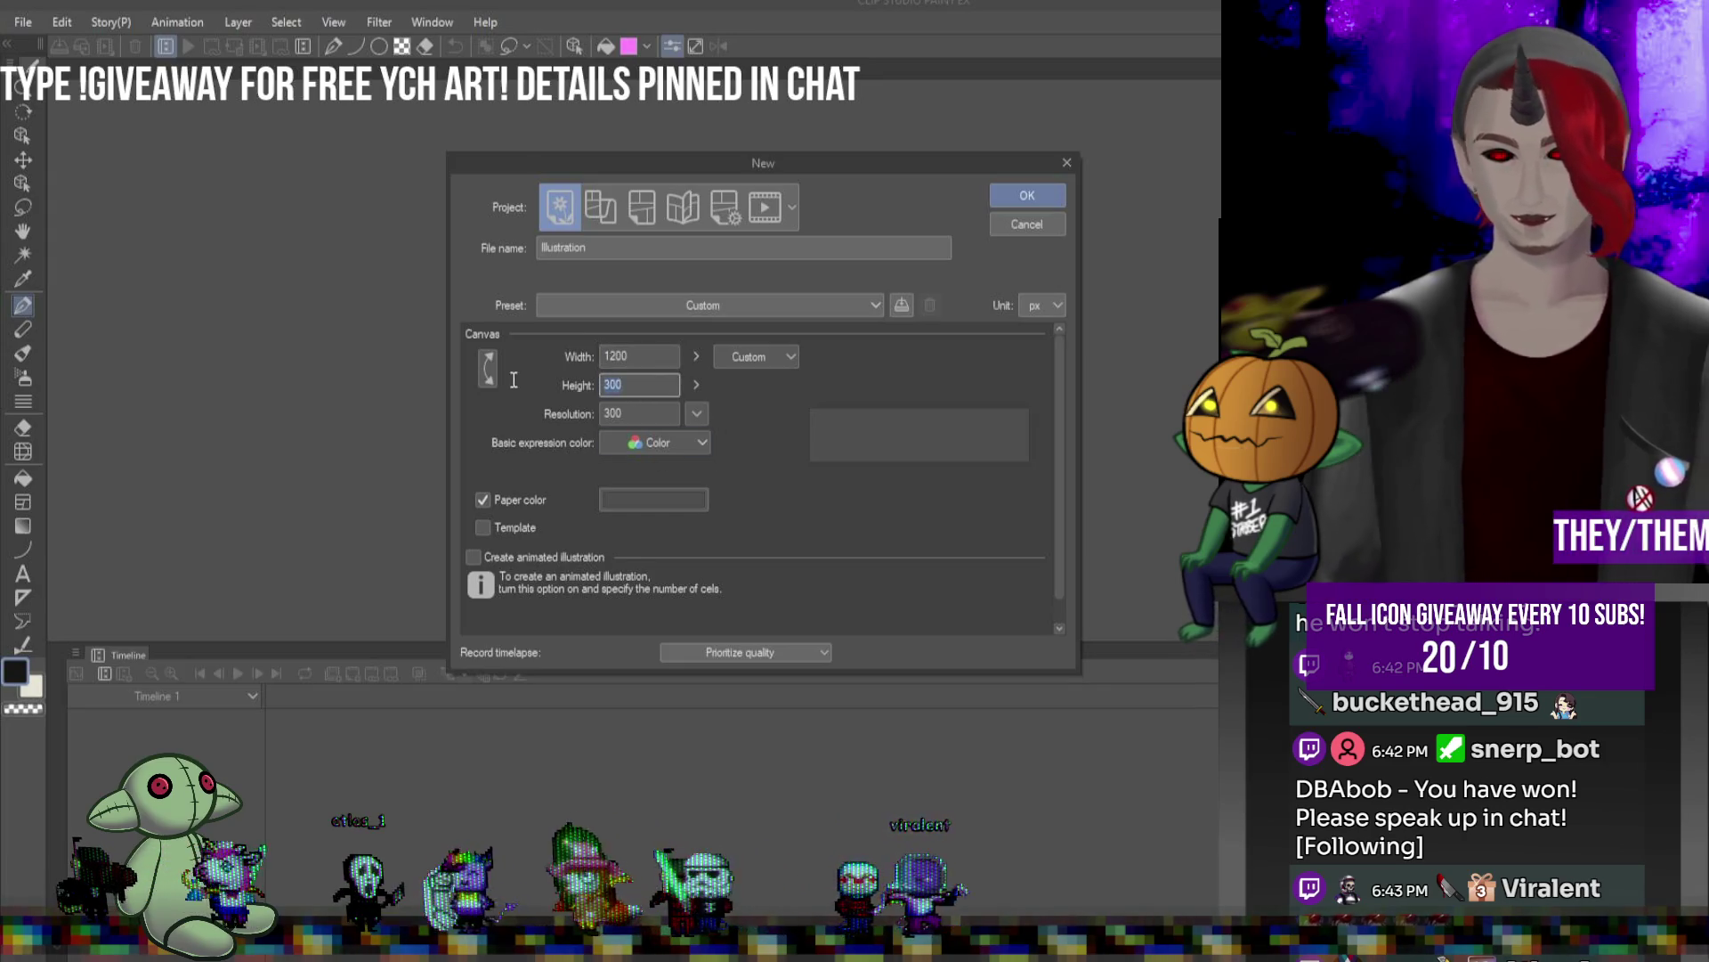
pyautogui.write('1200')
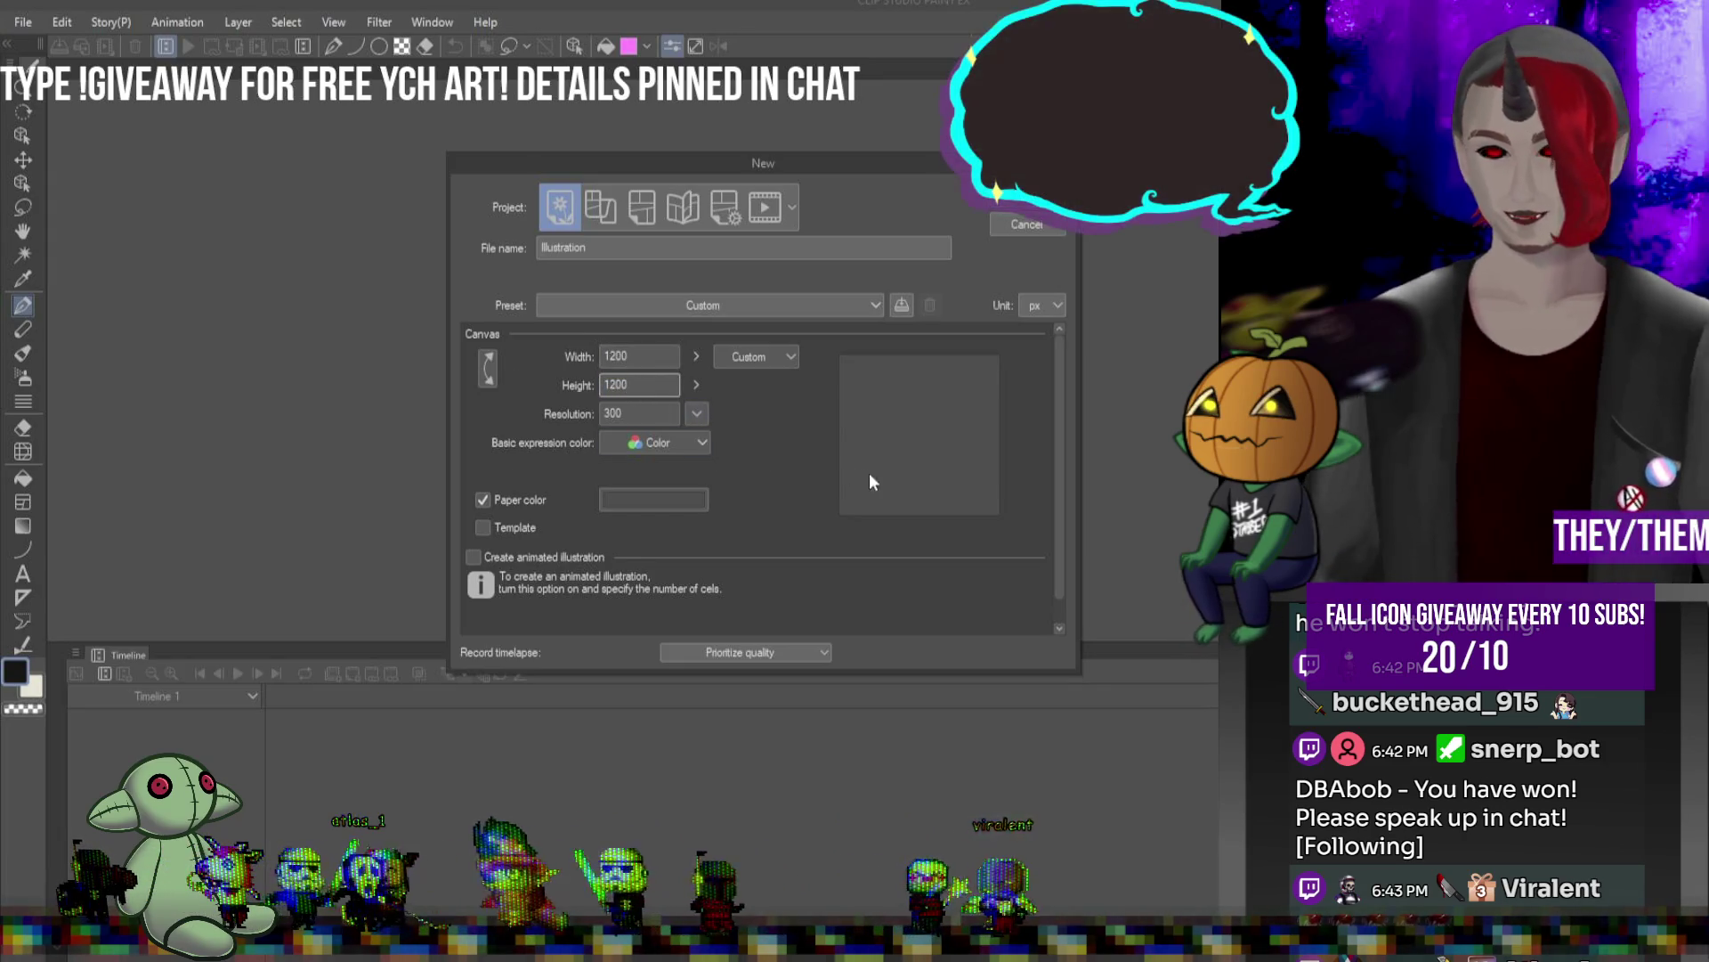
pyautogui.press('Return')
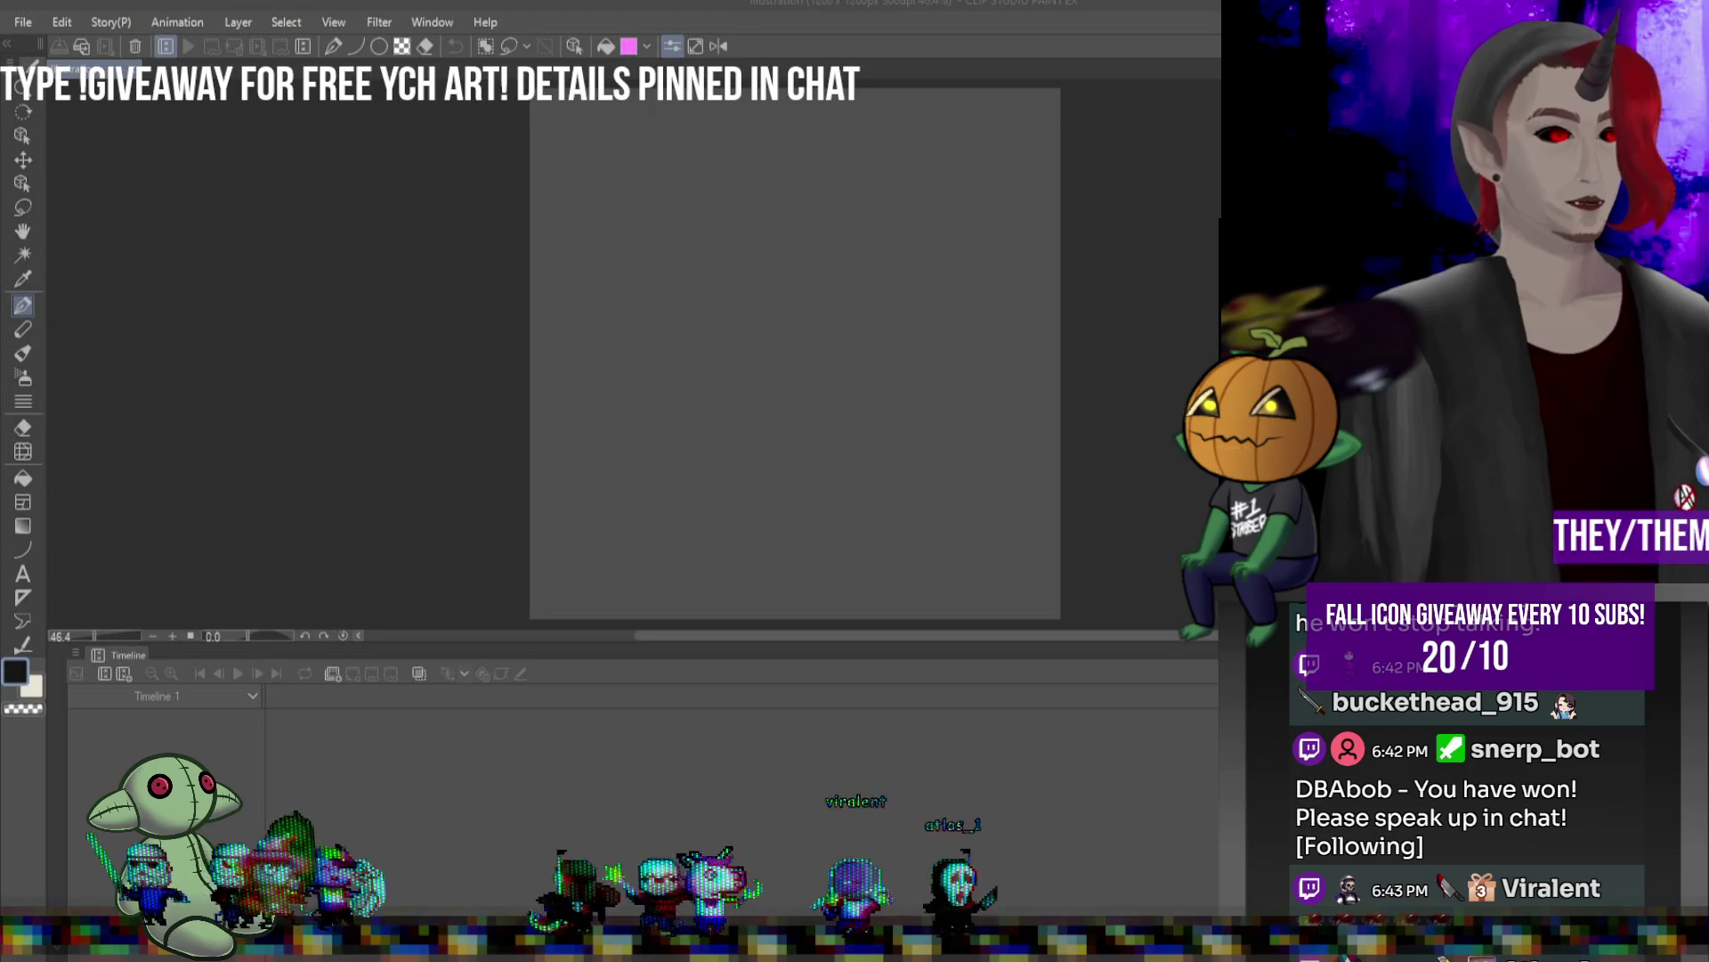
# - Load a saved workspace without the timeline, then bring the Imgur album forward
pyautogui.click(432, 22)
pyautogui.moveTo(498, 76)
pyautogui.click(735, 298)
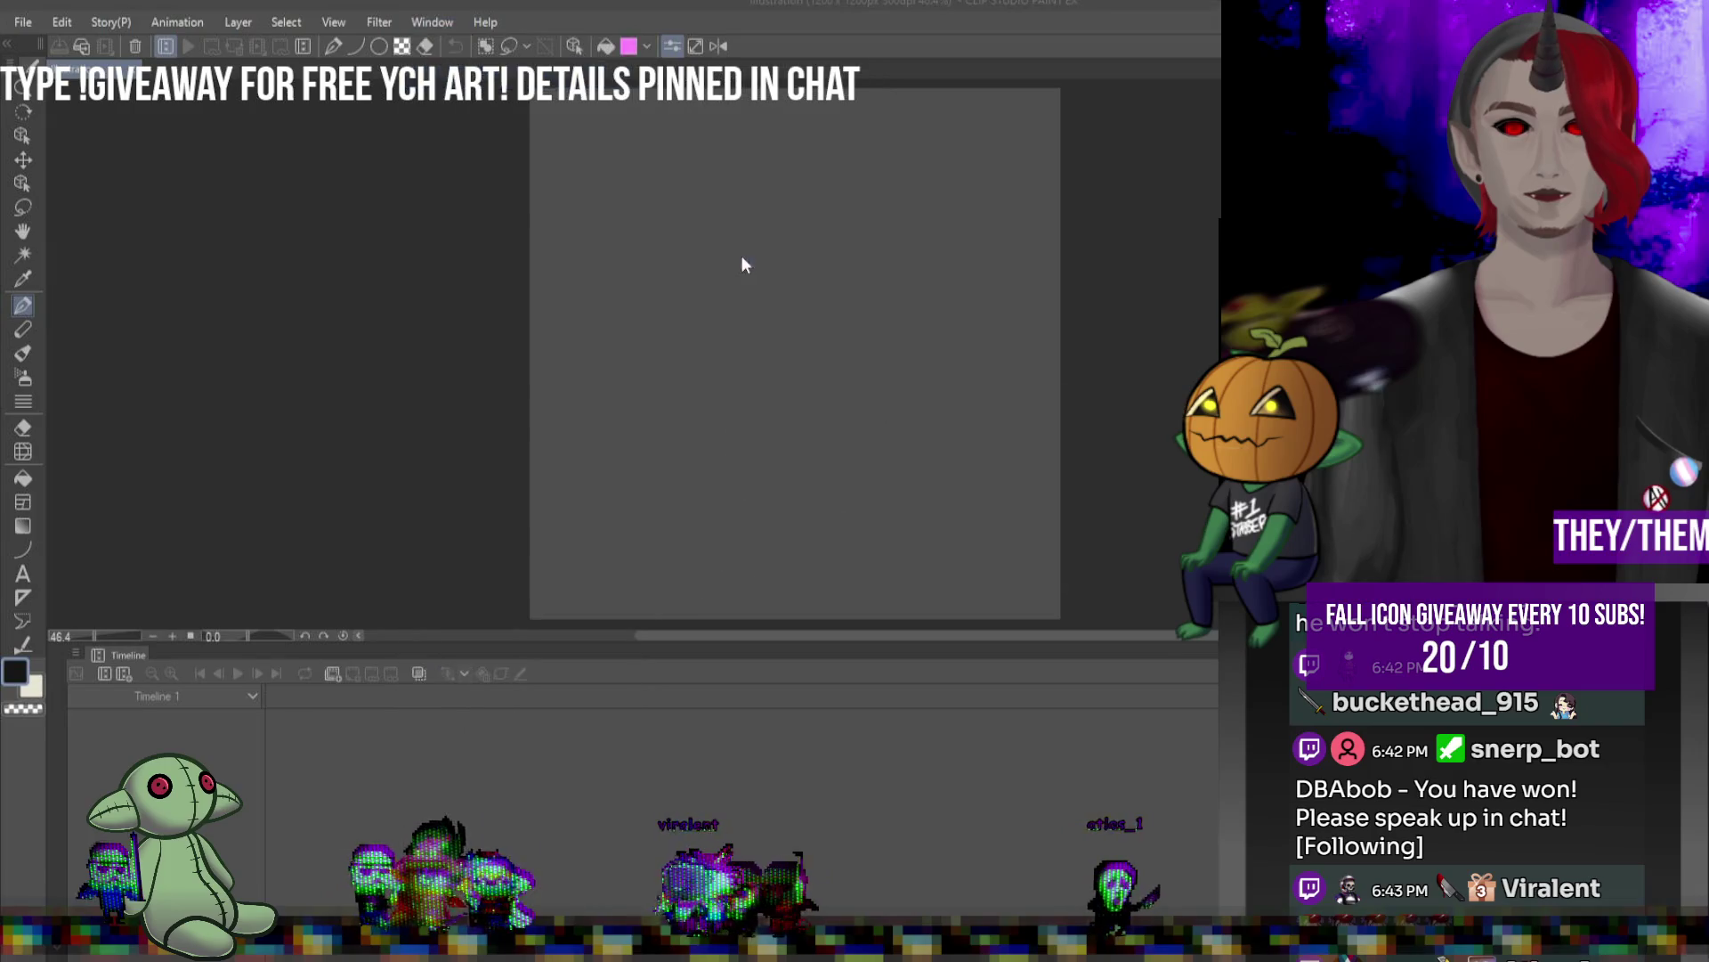
pyautogui.click(1084, 407)
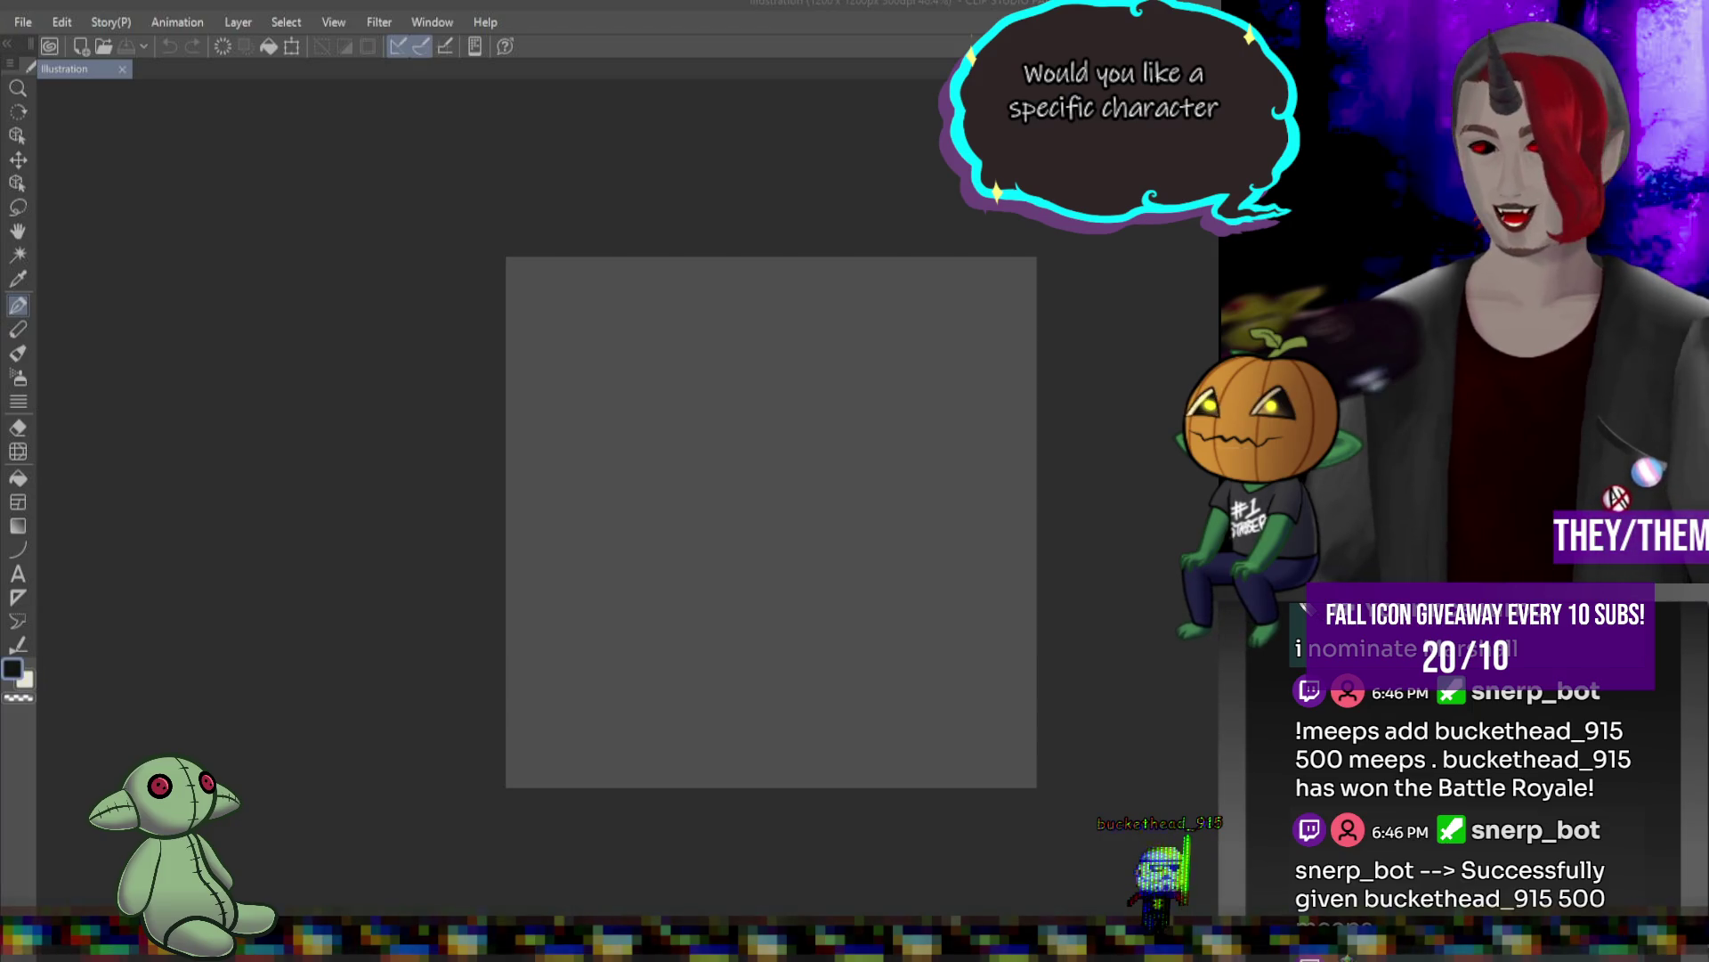
pyautogui.hotkey('alt', 'Tab')
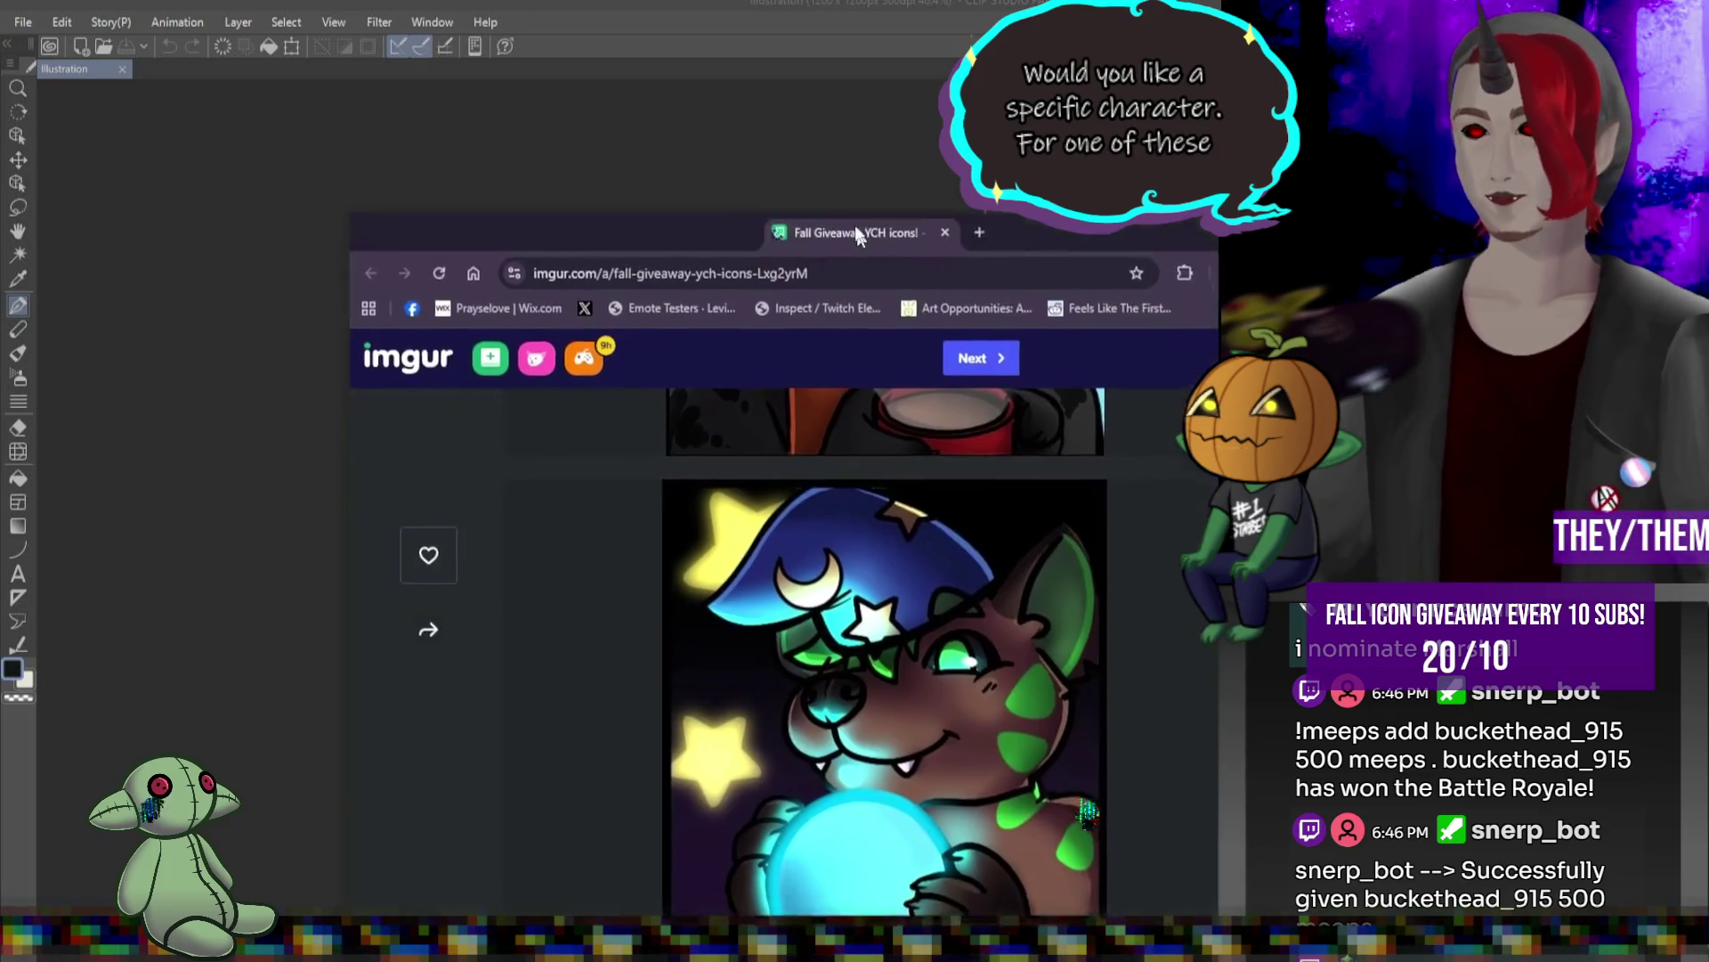
pyautogui.scroll(5, 903, 334)
pyautogui.moveTo(913, 135); pyautogui.dragTo(889, 42)
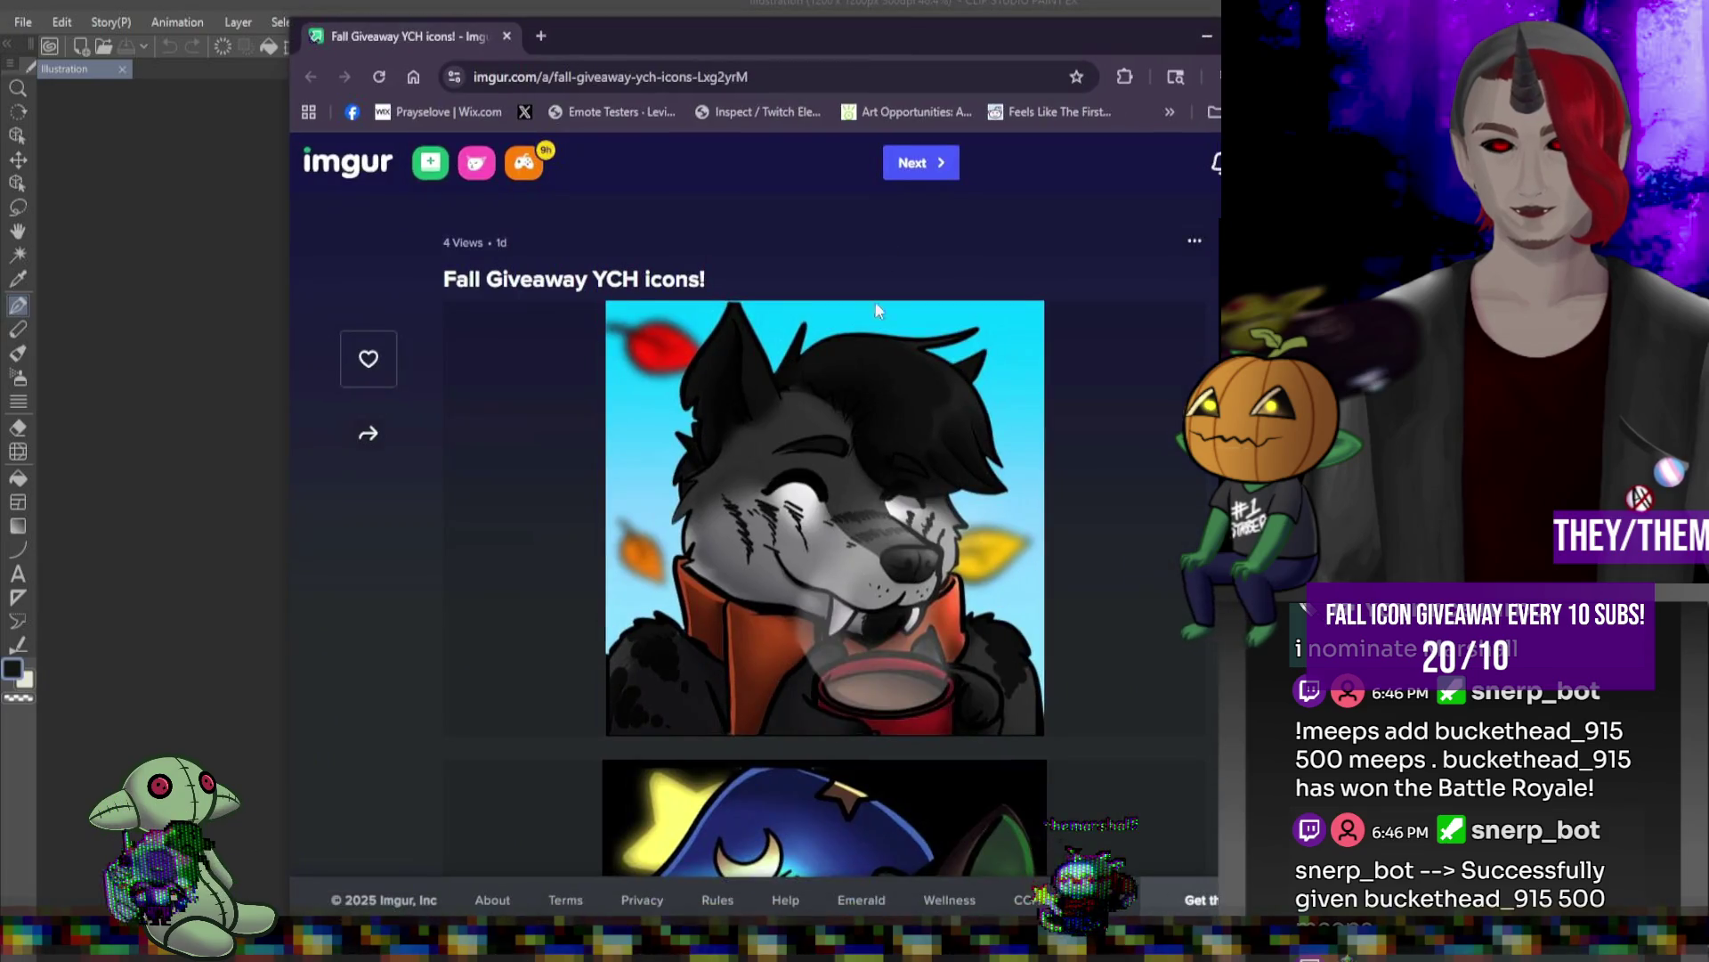
pyautogui.scroll(-10, 899, 352)
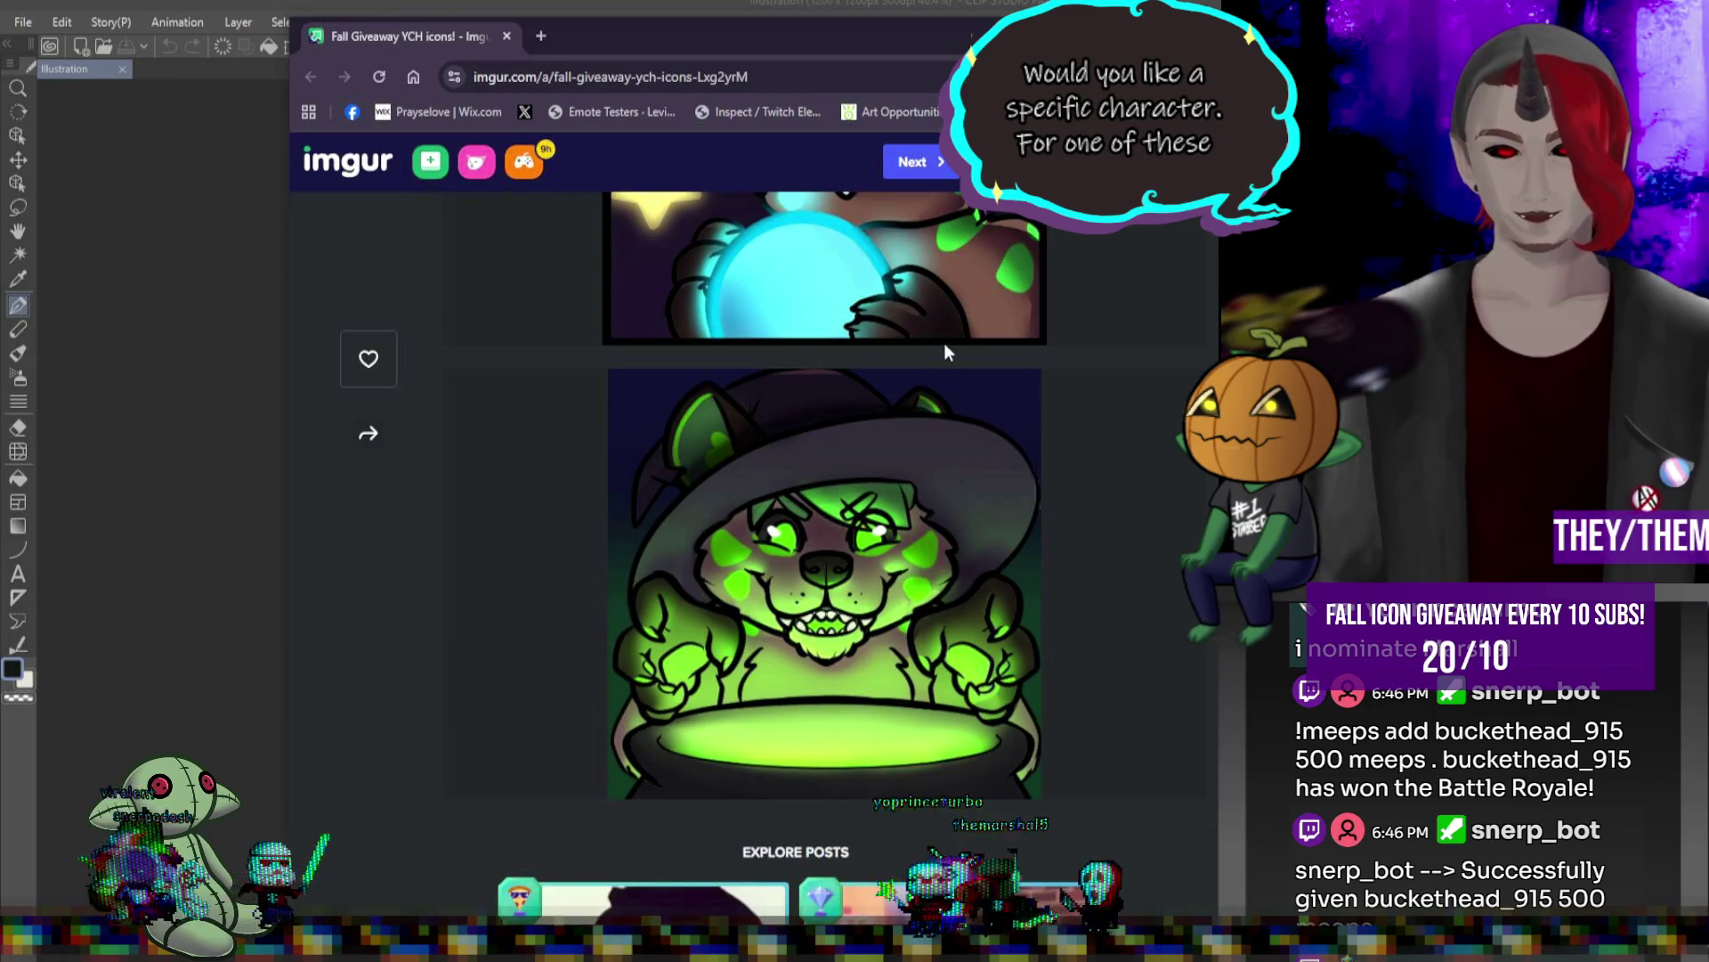
pyautogui.scroll(5, 1067, 498)
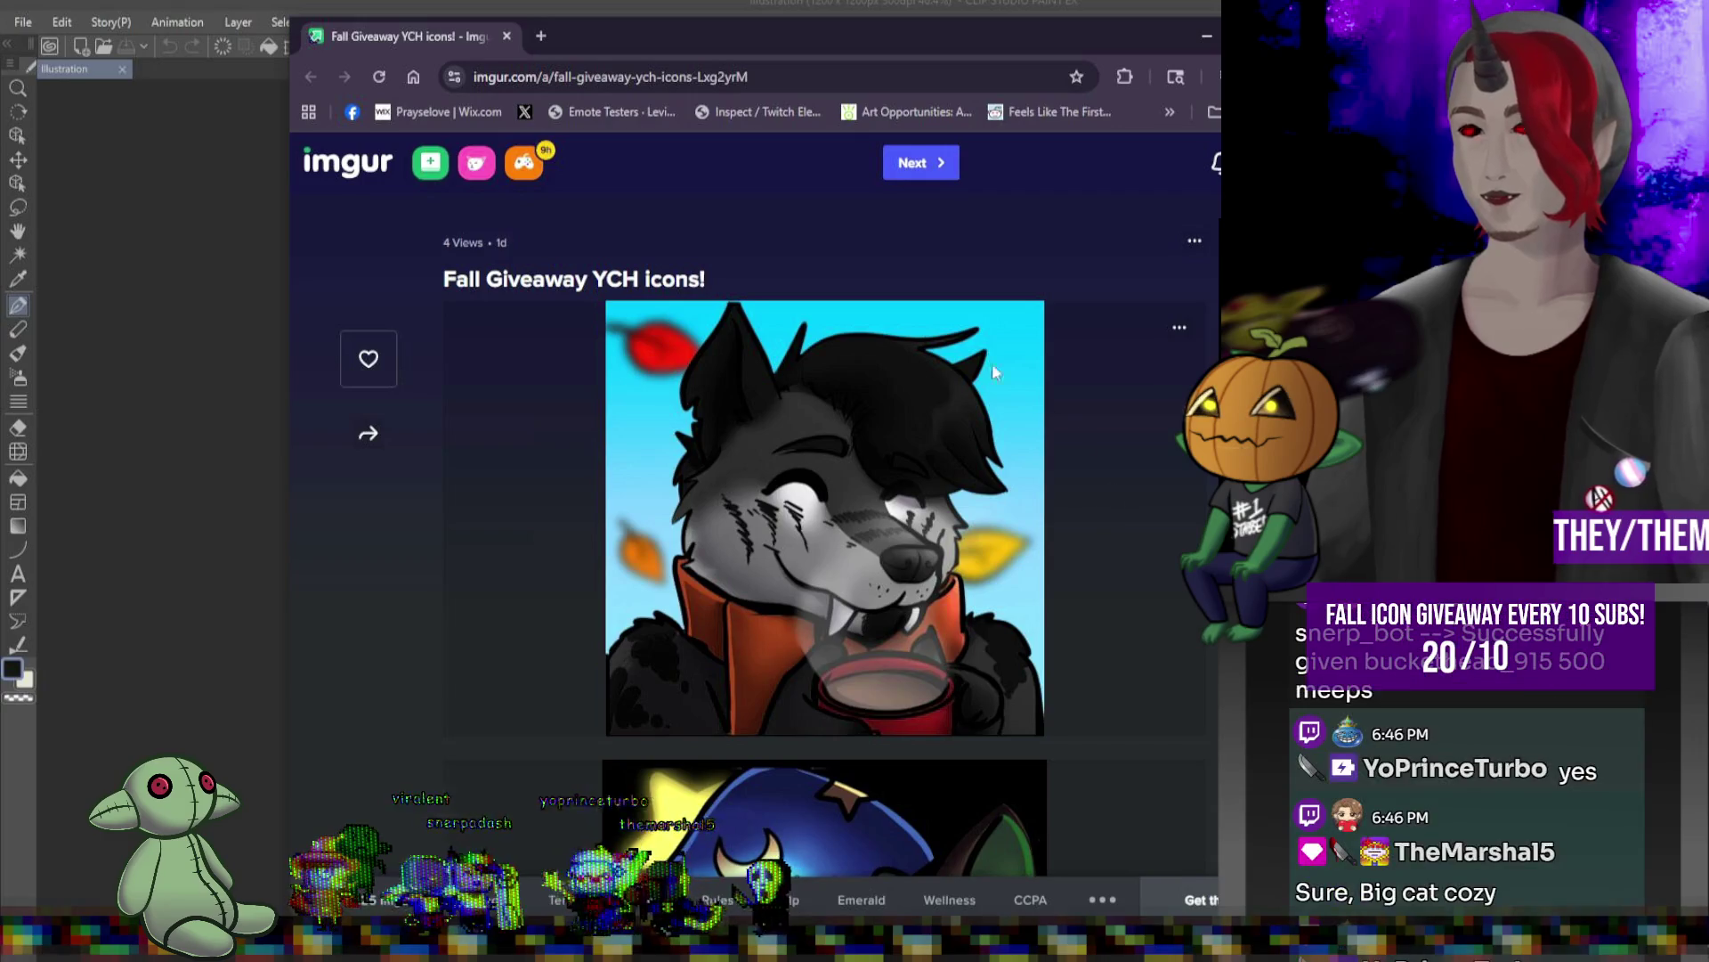
pyautogui.moveTo(425, 40)
pyautogui.mouseDown()
pyautogui.moveTo(869, 312)
pyautogui.moveTo(1215, 570)
pyautogui.mouseUp()
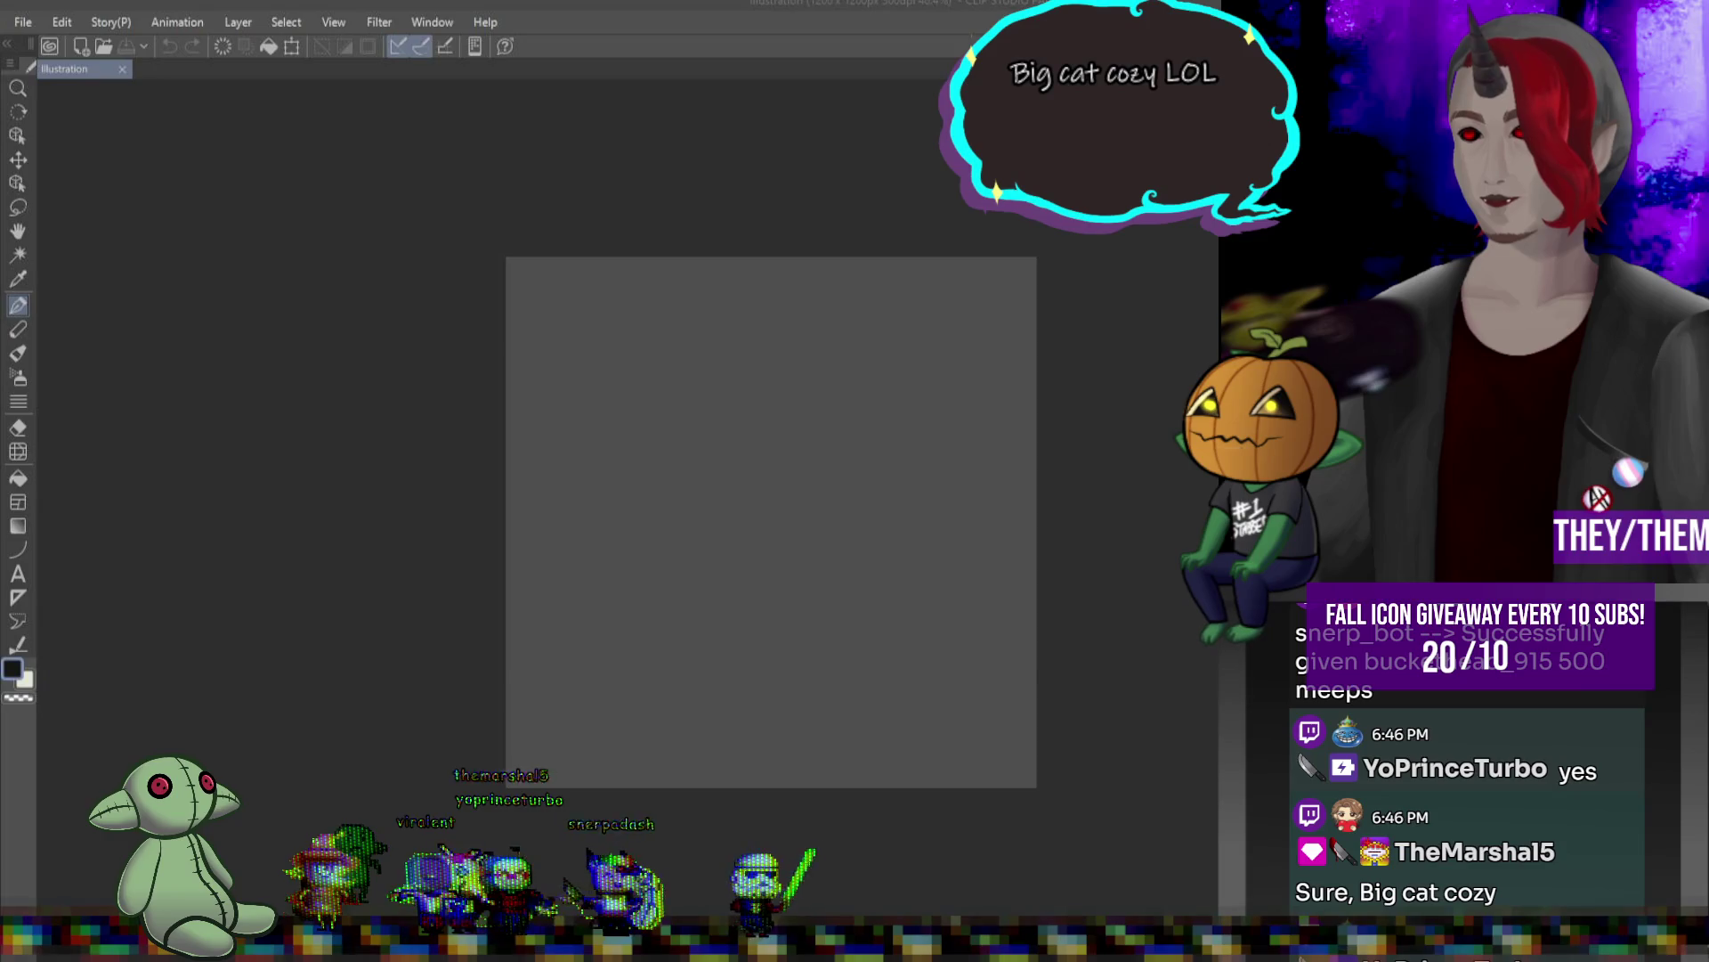
# - Zoom the blank square canvas in and back out with the scroll wheel
pyautogui.scroll(-1, 755, 352)
pyautogui.scroll(2, 944, 294)
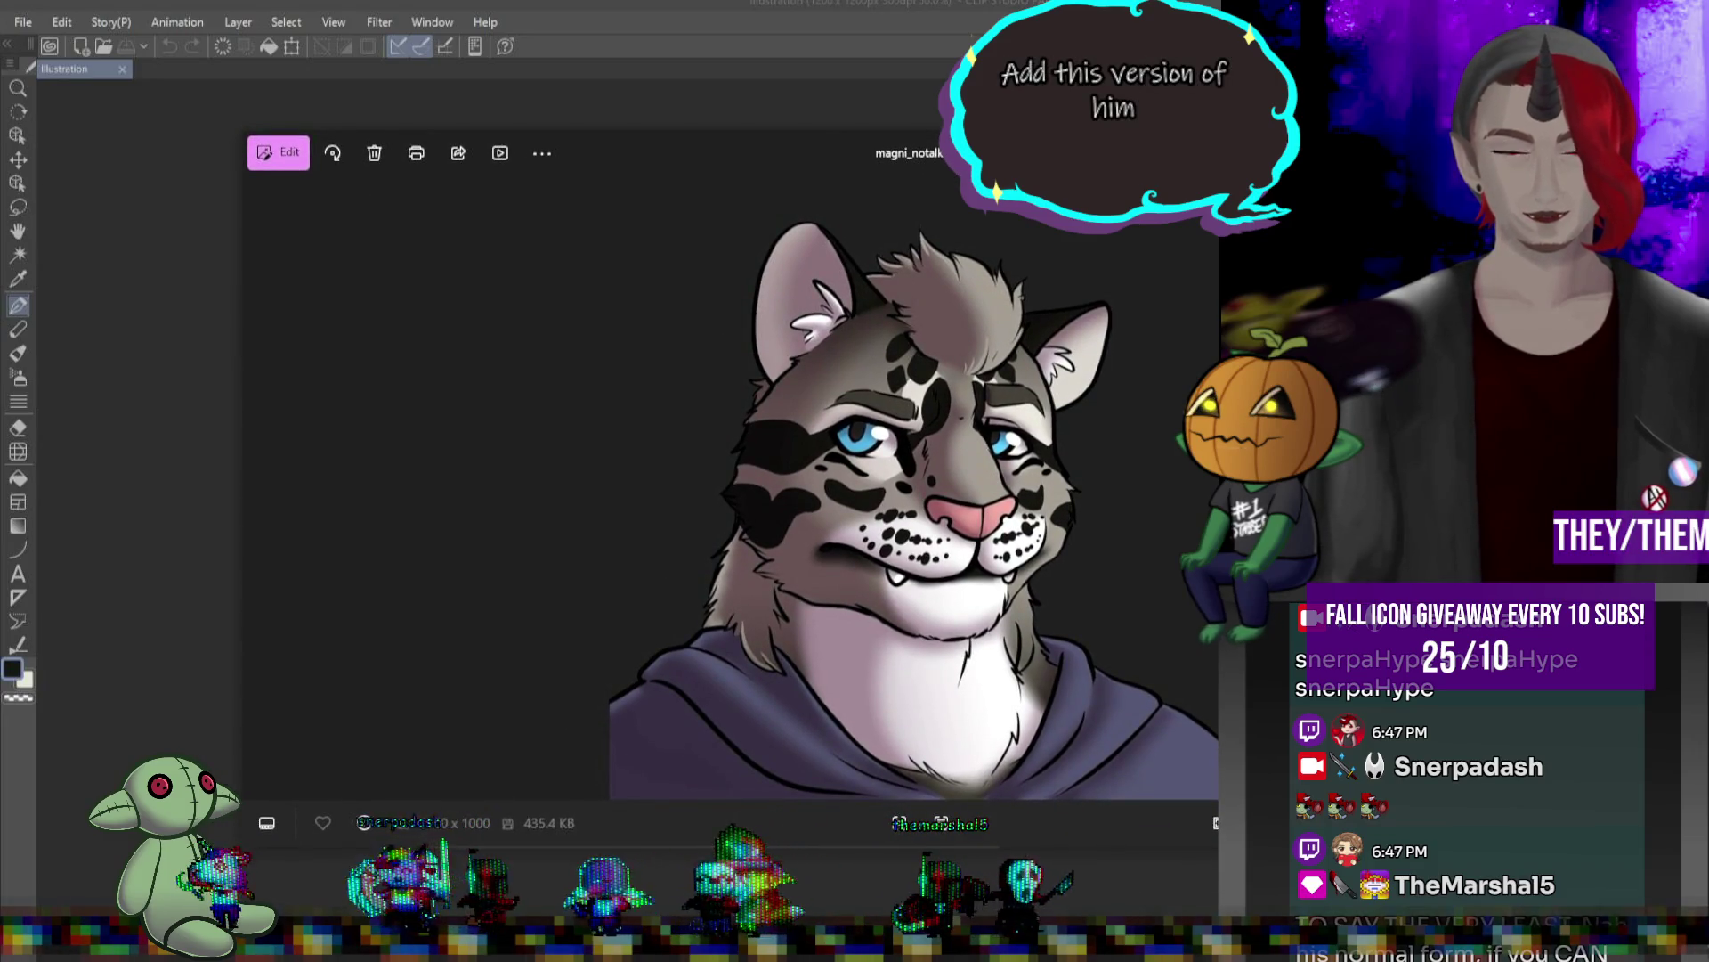
# - Move the magni_notalk.png viewer aside, then switch back to the blank canvas
pyautogui.moveTo(1156, 153); pyautogui.dragTo(1059, 137)
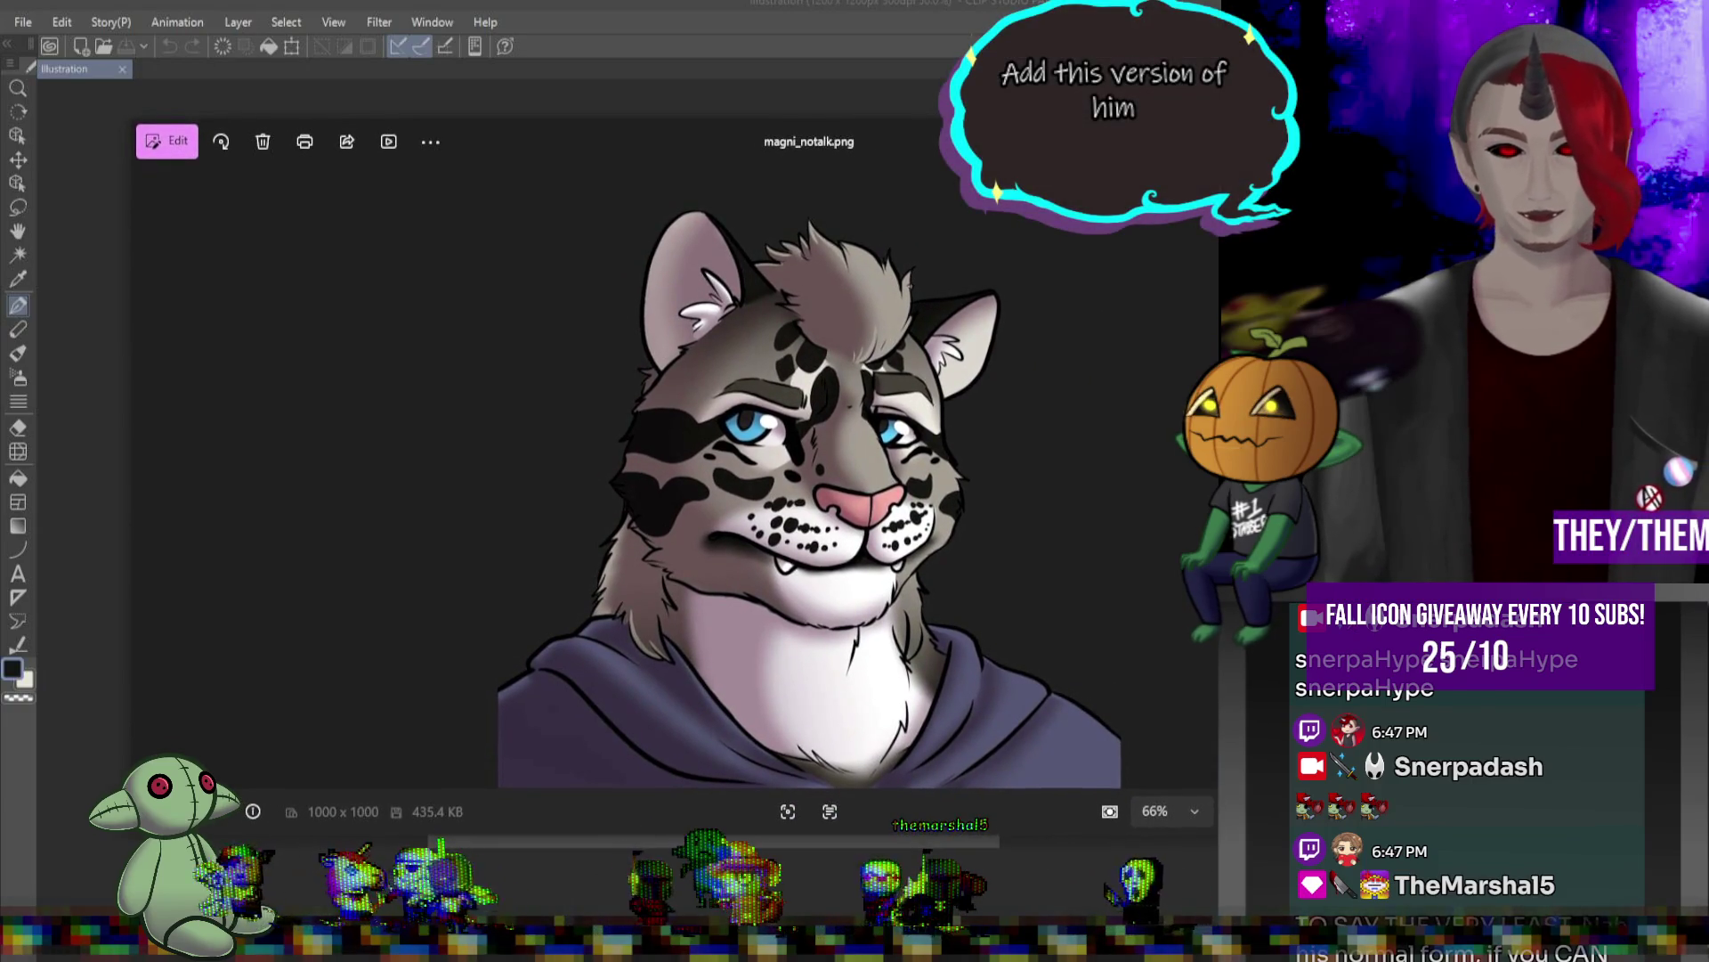
pyautogui.hotkey('alt', 'Tab')
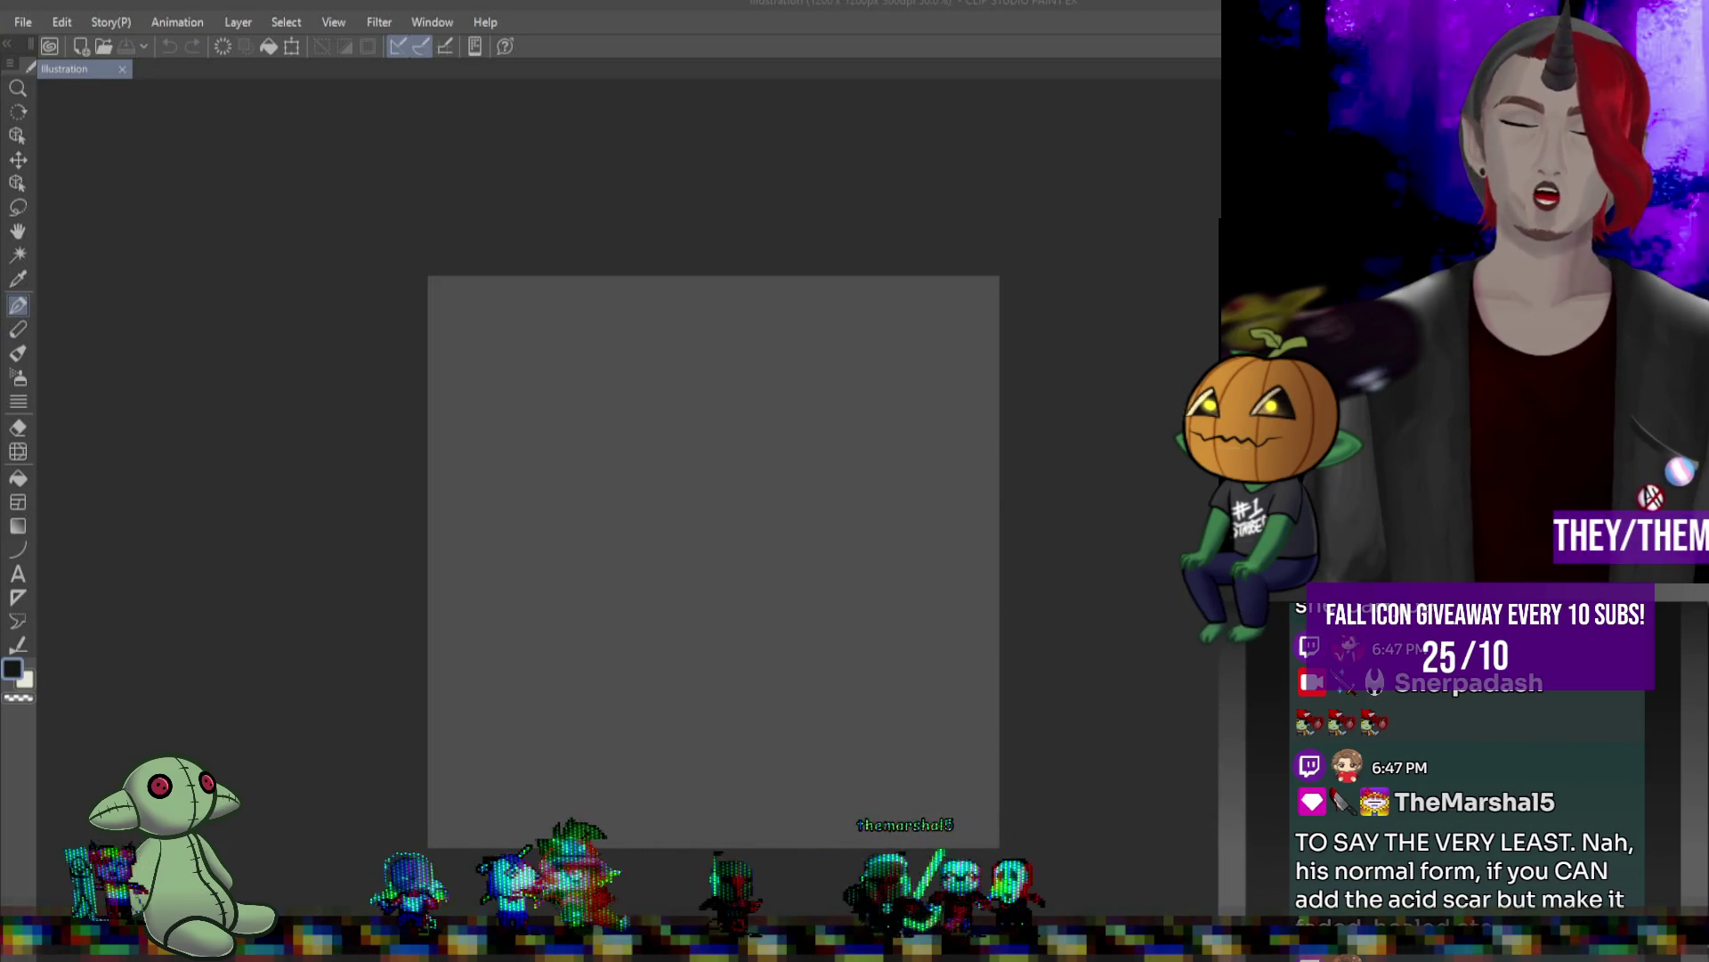
# - Switch to the Pen tool with P and adjust the canvas zoom for sketching
pyautogui.press('p')
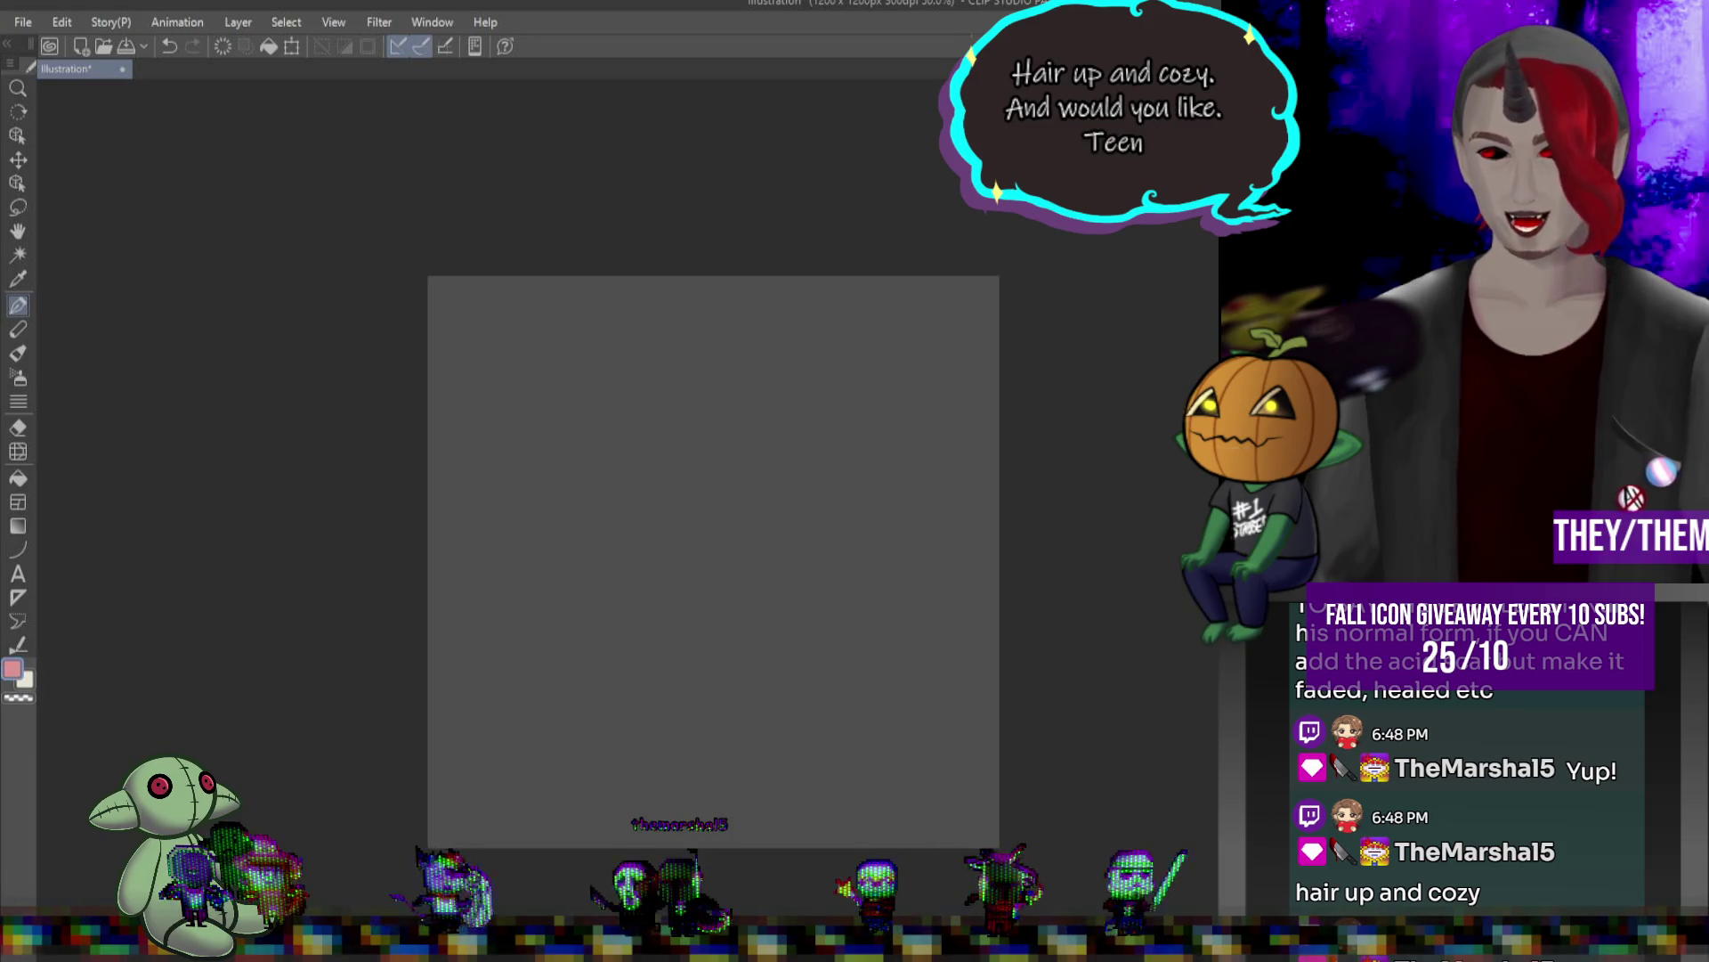
pyautogui.scroll(-1, 944, 314)
pyautogui.scroll(2, 737, 404)
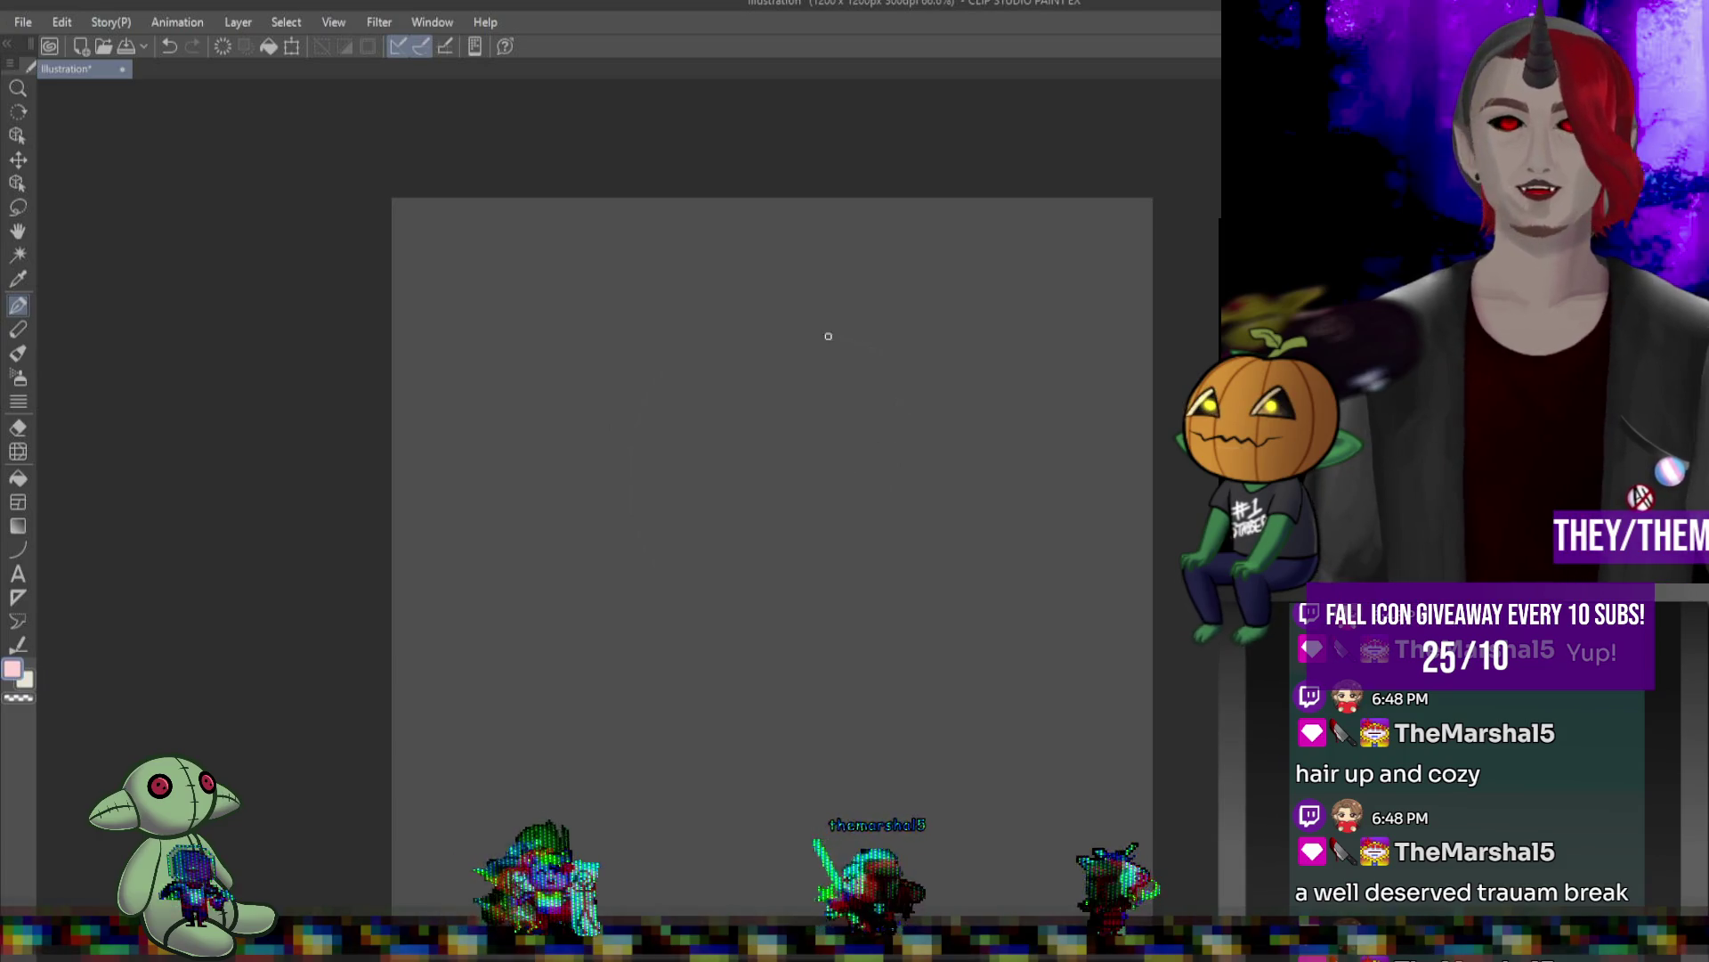
# - Sketch the large head oval and the body and chest lines below it
pyautogui.moveTo(583, 463)
pyautogui.mouseDown()
pyautogui.moveTo(606, 579)
pyautogui.moveTo(677, 659)
pyautogui.moveTo(868, 615)
pyautogui.mouseUp()
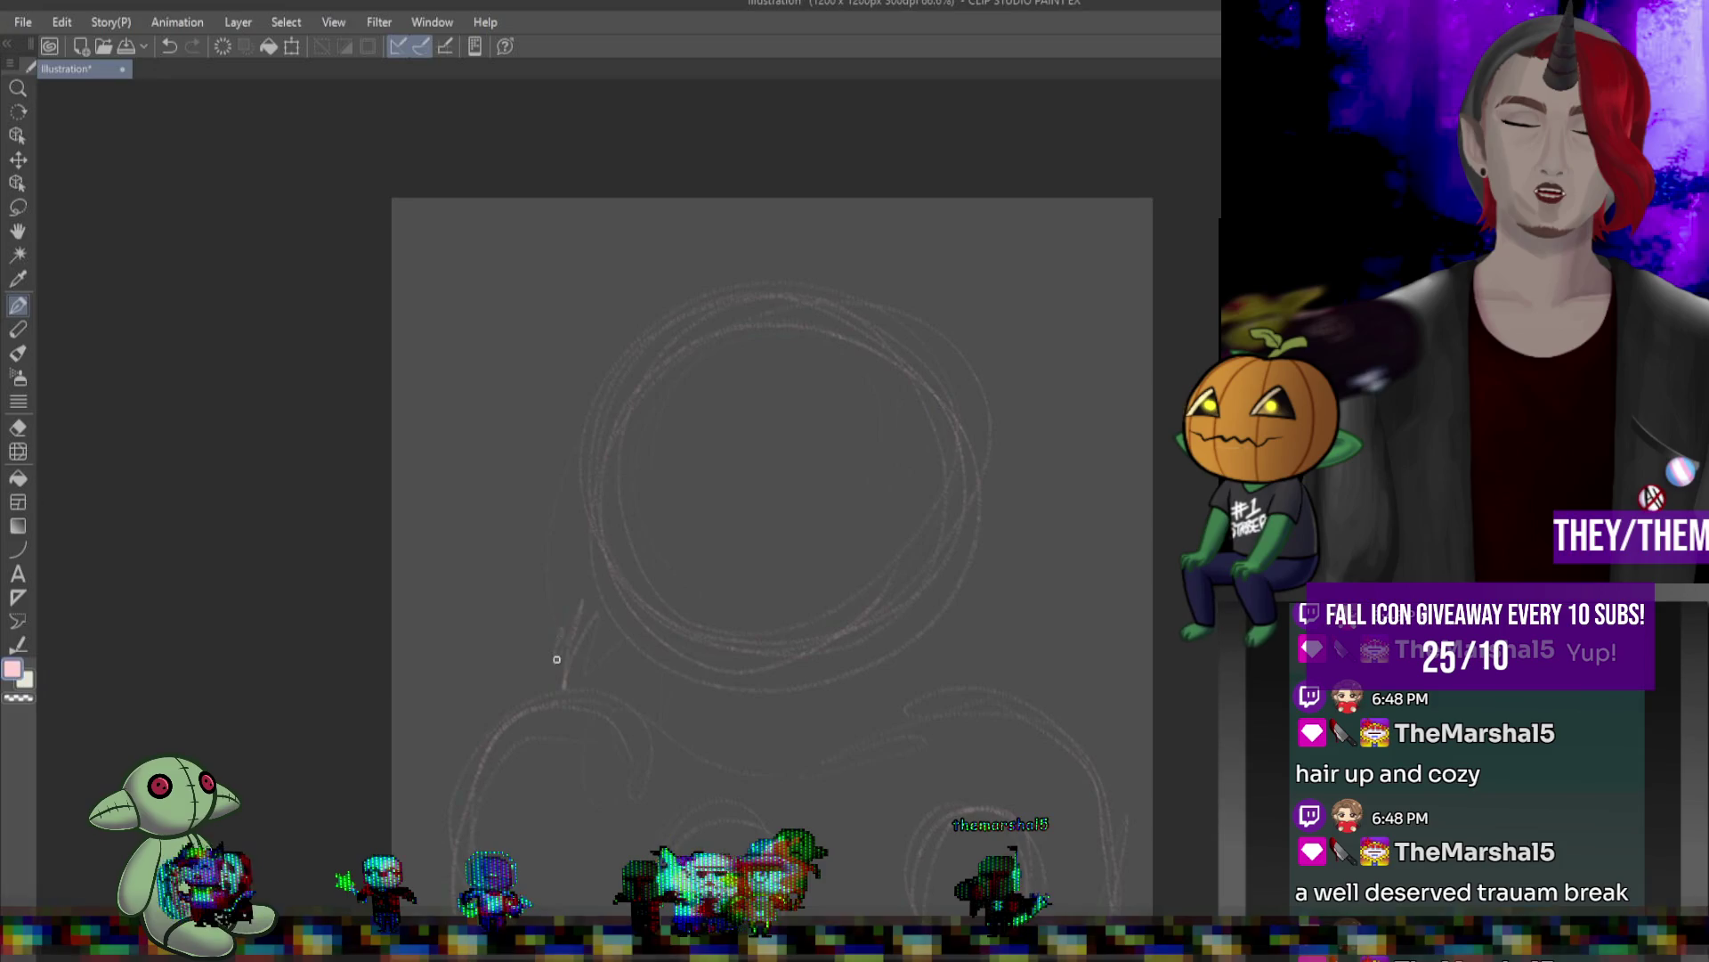
pyautogui.moveTo(589, 573); pyautogui.dragTo(548, 619)
pyautogui.moveTo(984, 565); pyautogui.dragTo(1012, 657)
pyautogui.moveTo(690, 675); pyautogui.dragTo(737, 689)
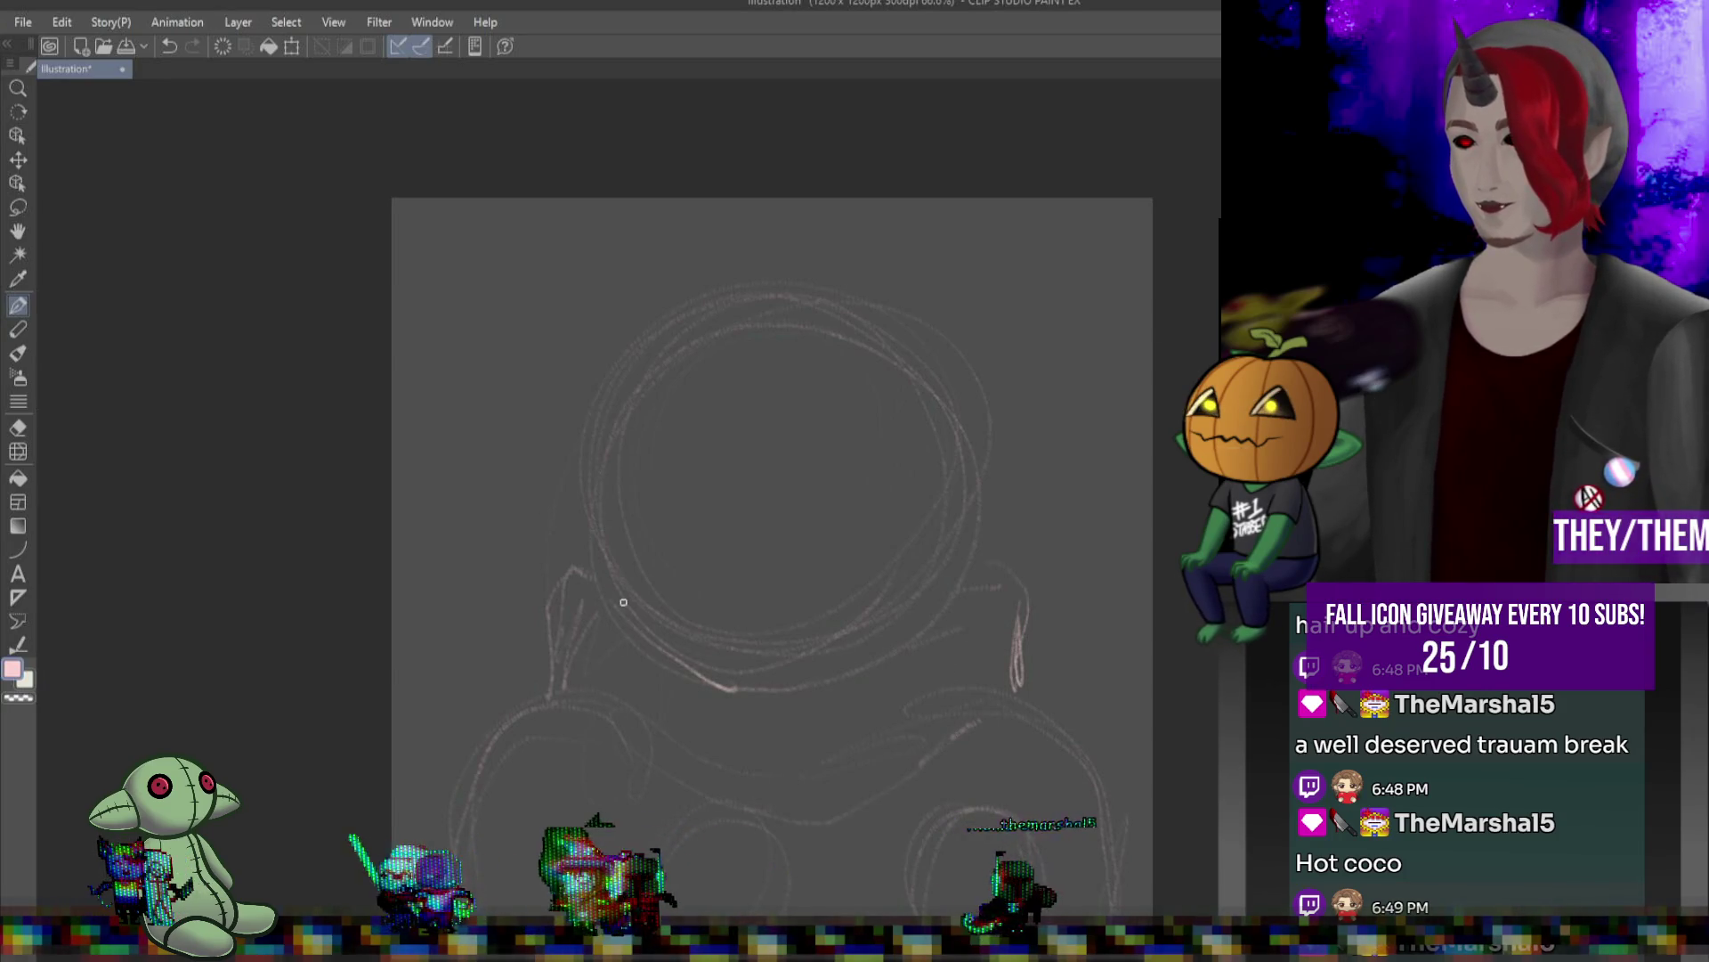
pyautogui.moveTo(672, 646); pyautogui.dragTo(628, 802)
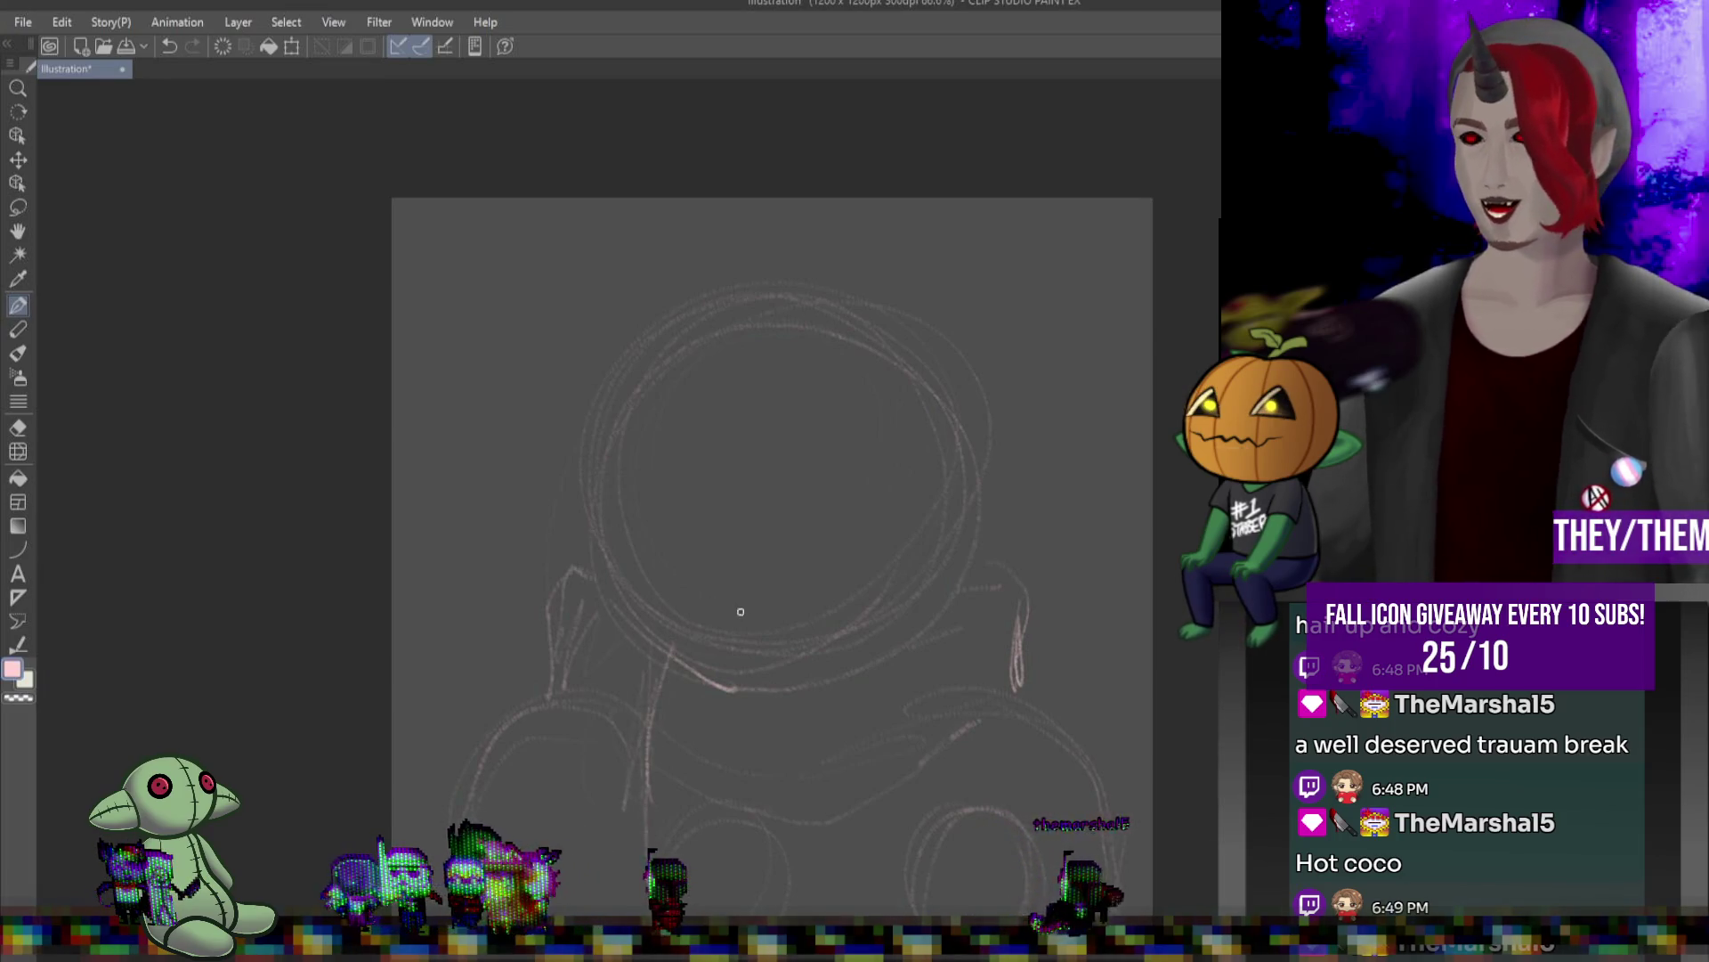
pyautogui.moveTo(780, 677); pyautogui.dragTo(781, 812)
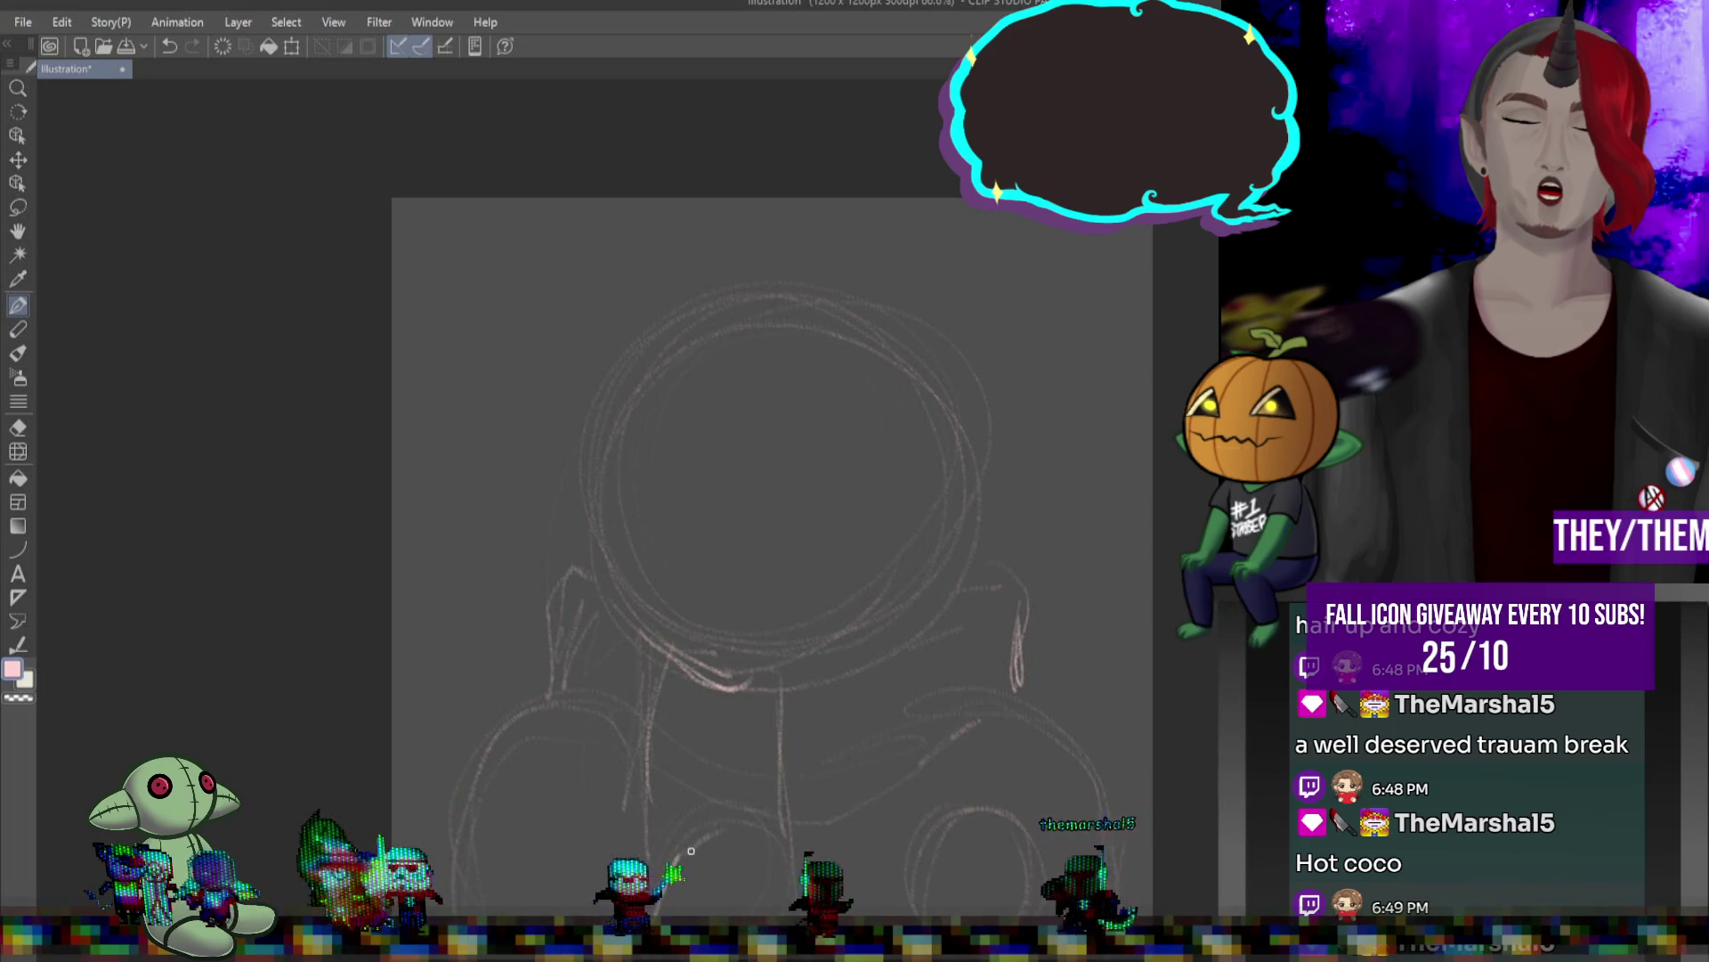
pyautogui.moveTo(685, 846); pyautogui.dragTo(746, 783)
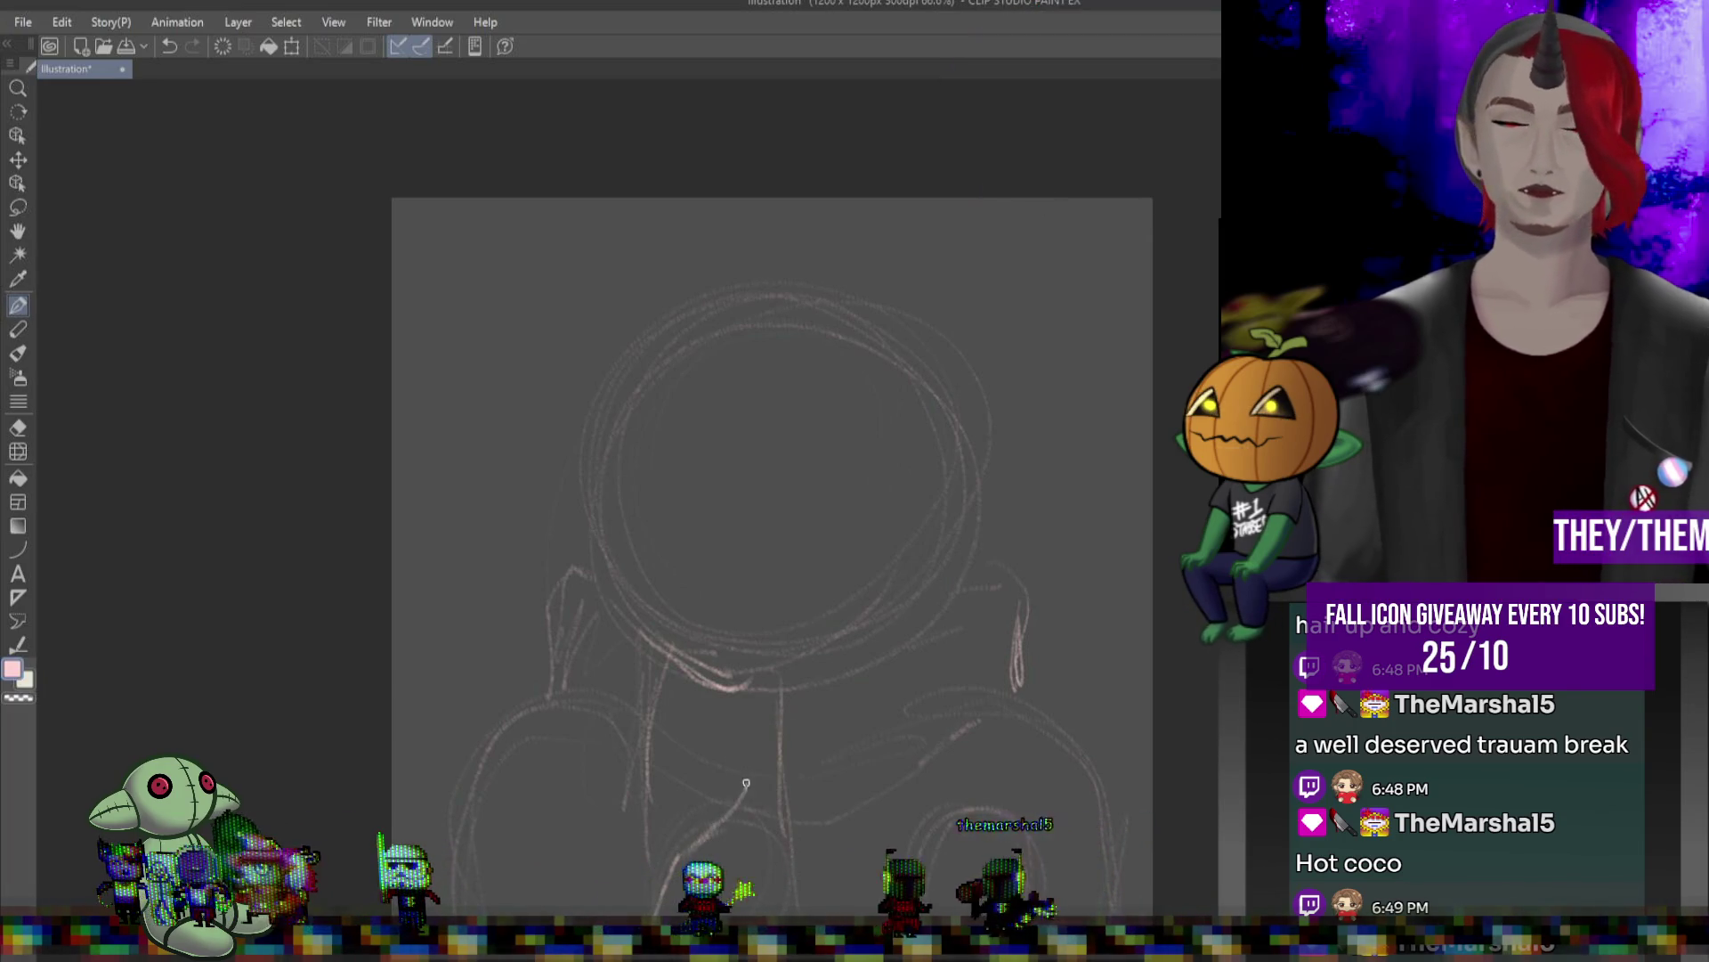
pyautogui.moveTo(901, 748); pyautogui.dragTo(926, 783)
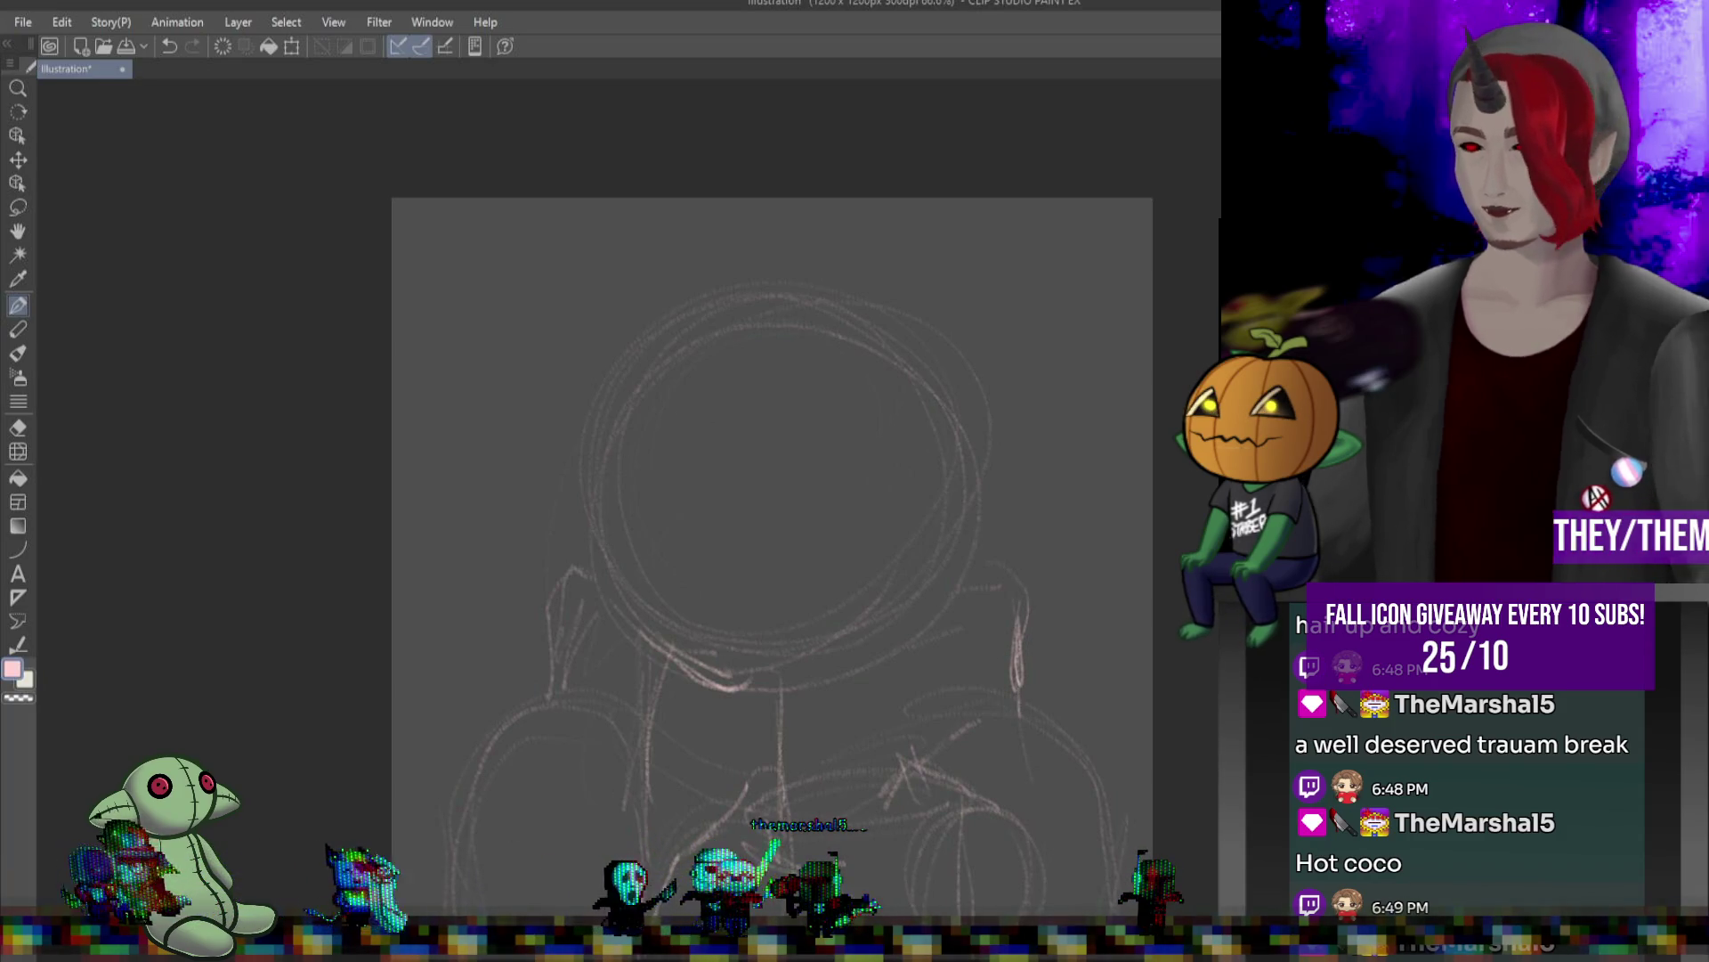
# - Trace the head's right outline, add the left ear, and define the face's left side
pyautogui.moveTo(989, 438); pyautogui.dragTo(901, 693)
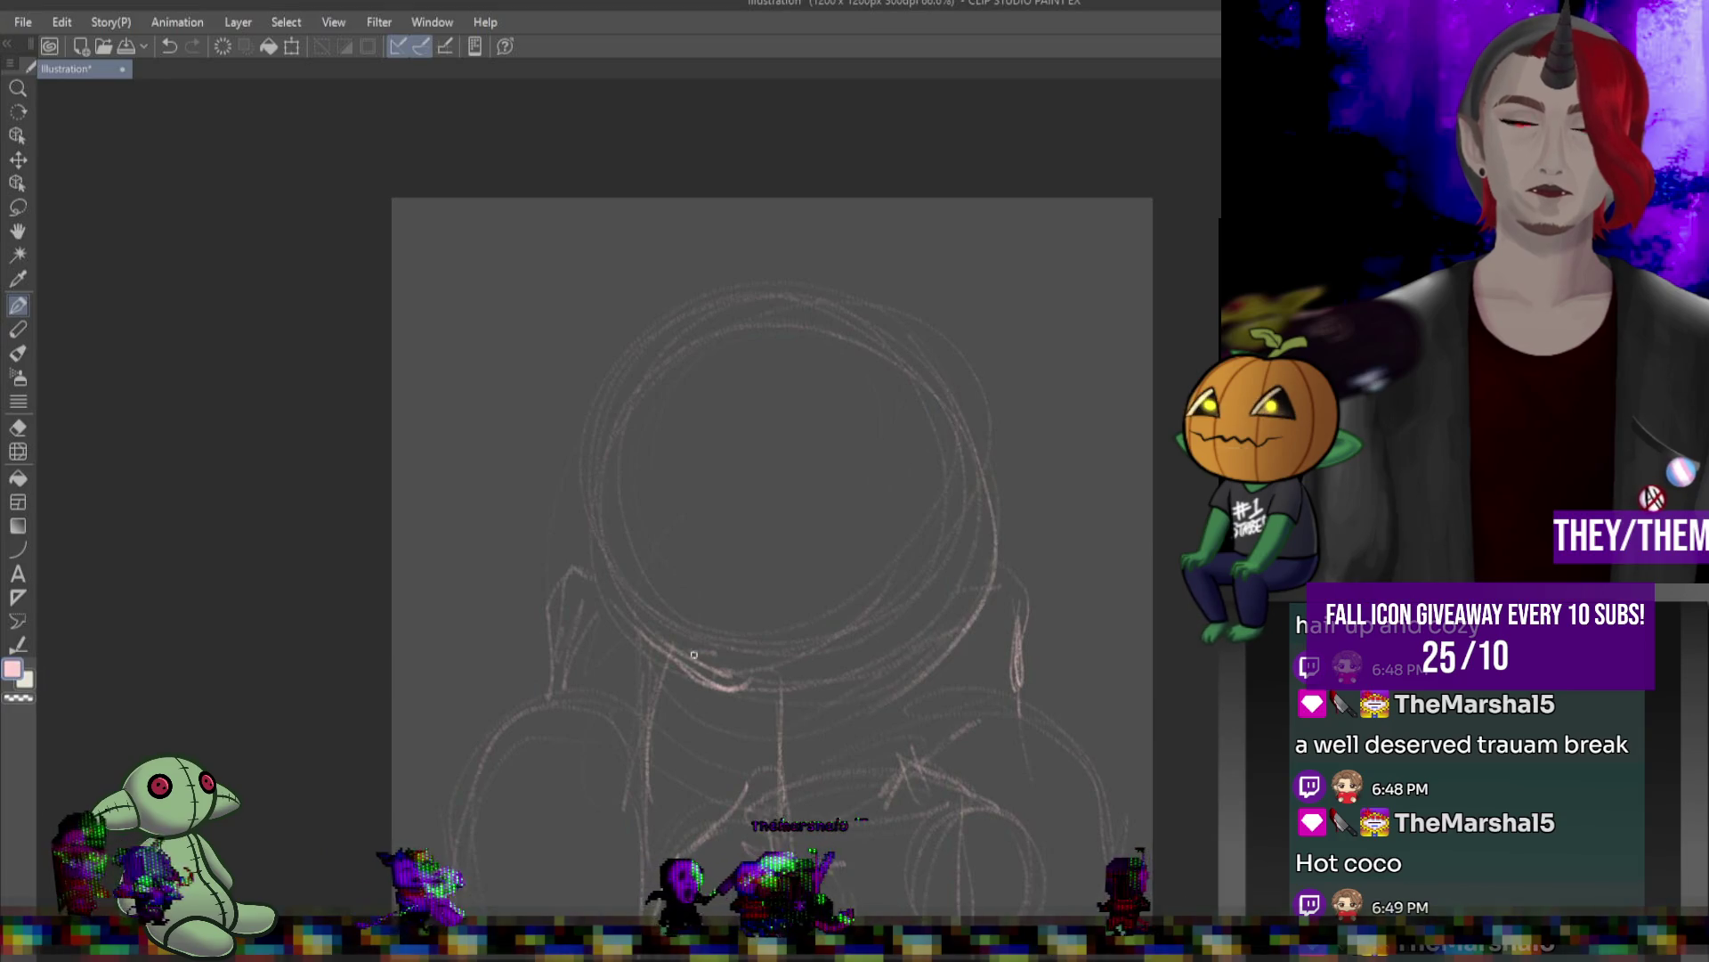
pyautogui.moveTo(685, 332)
pyautogui.mouseDown()
pyautogui.moveTo(545, 294)
pyautogui.moveTo(583, 454)
pyautogui.mouseUp()
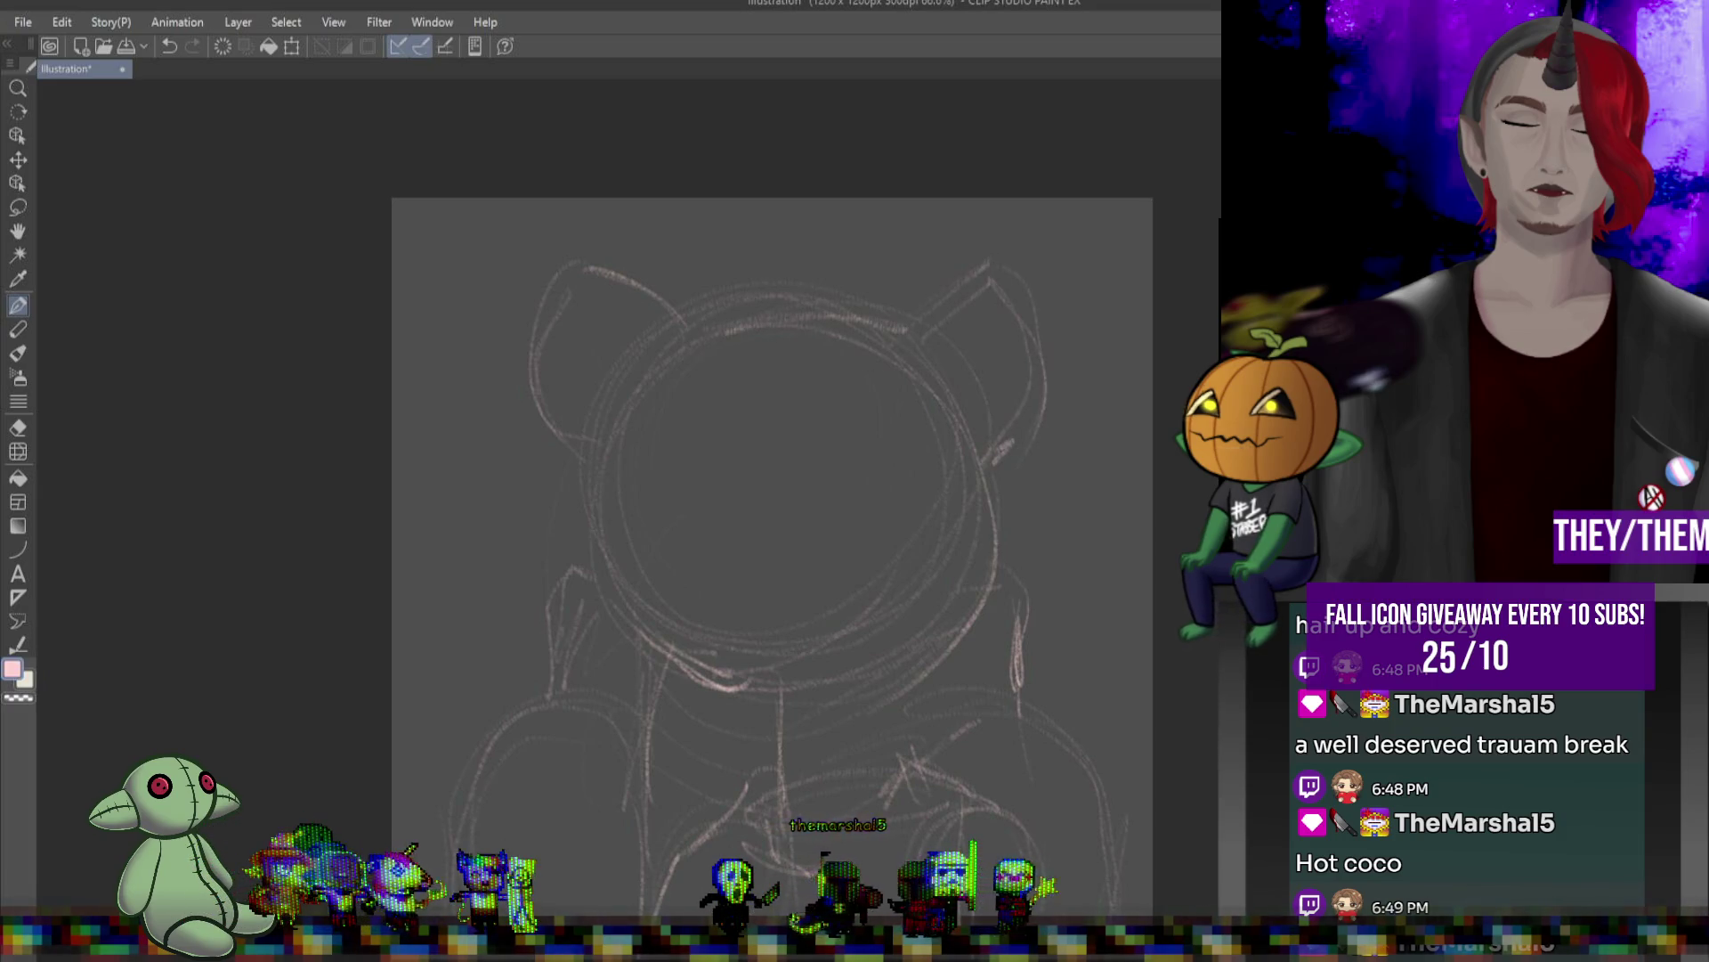
pyautogui.moveTo(635, 426)
pyautogui.mouseDown()
pyautogui.moveTo(616, 534)
pyautogui.moveTo(650, 632)
pyautogui.moveTo(712, 687)
pyautogui.mouseUp()
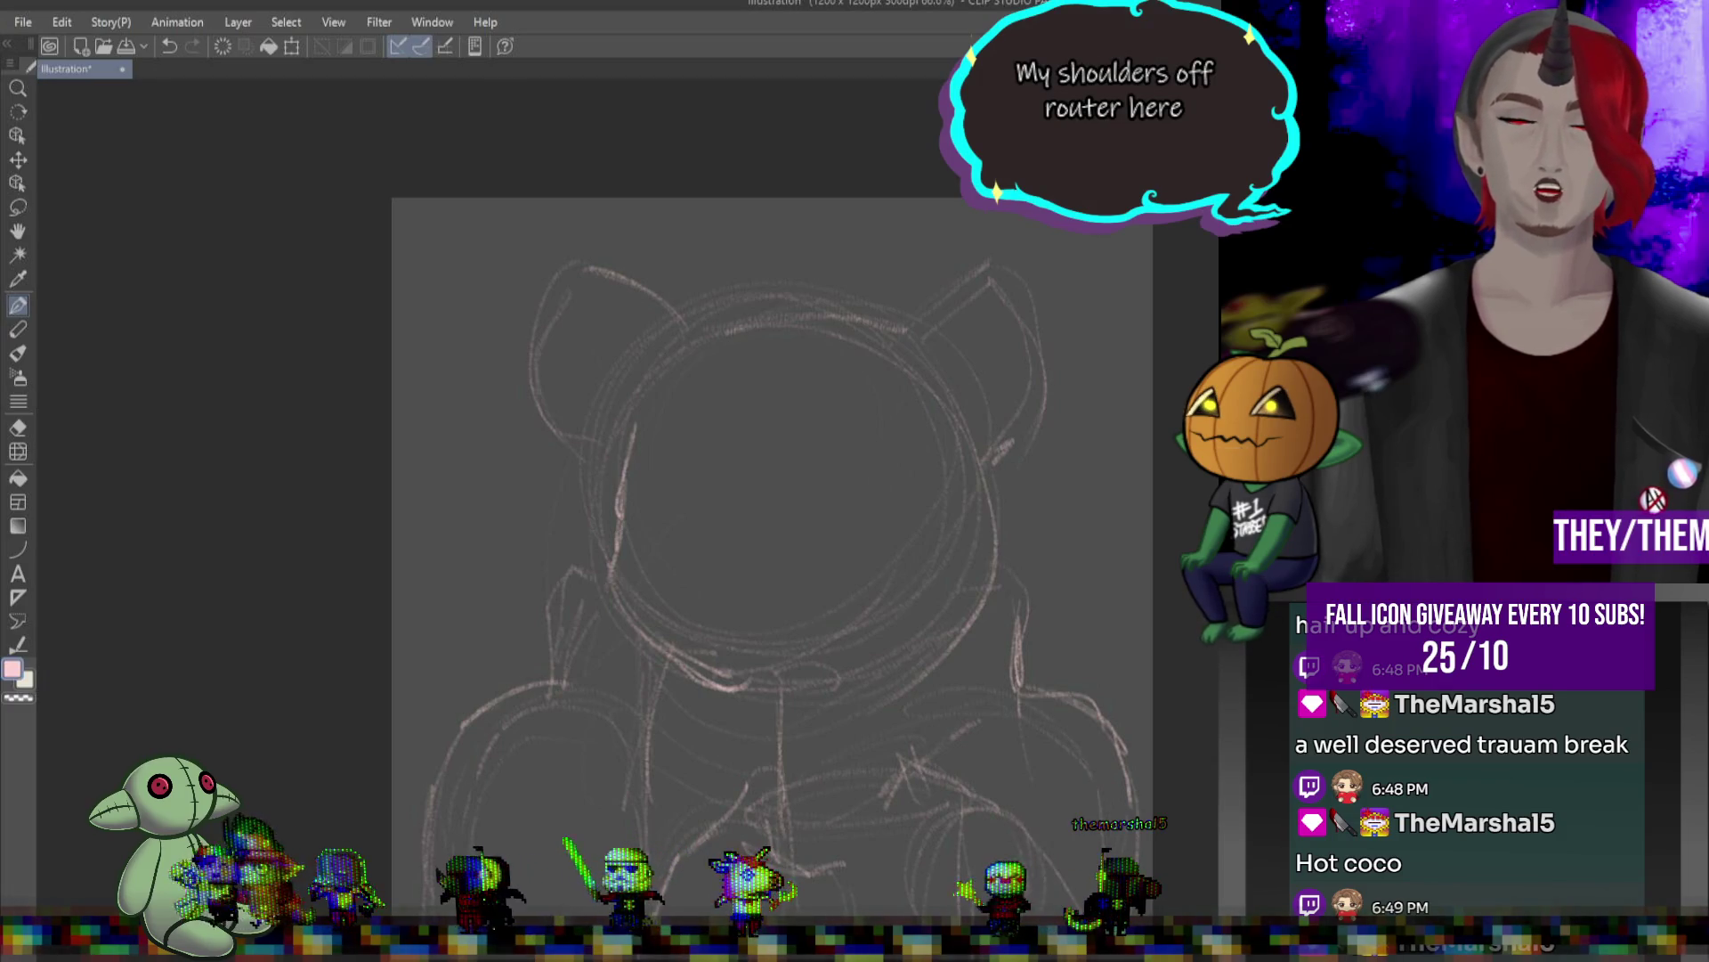
pyautogui.scroll(-1, 792, 536)
# - Pencil the top of the nose and start writing the 'dark blue' note at top-right
pyautogui.scroll(-1, 792, 536)
pyautogui.scroll(1, 755, 470)
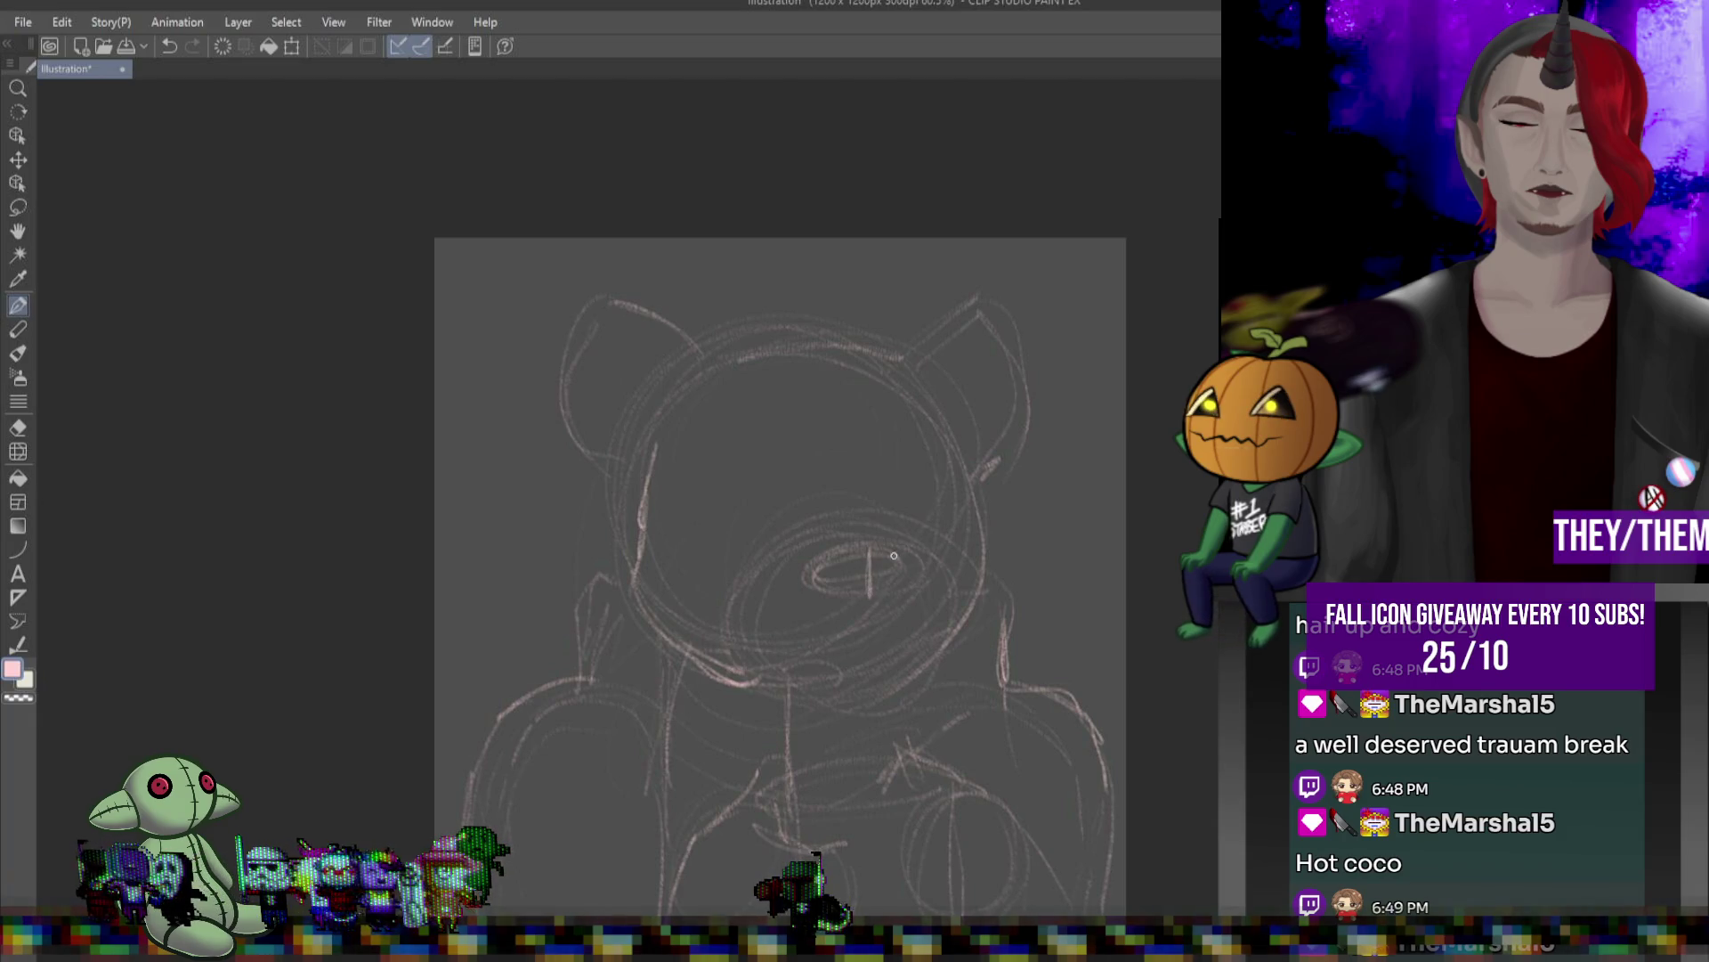
pyautogui.moveTo(915, 560); pyautogui.dragTo(816, 550)
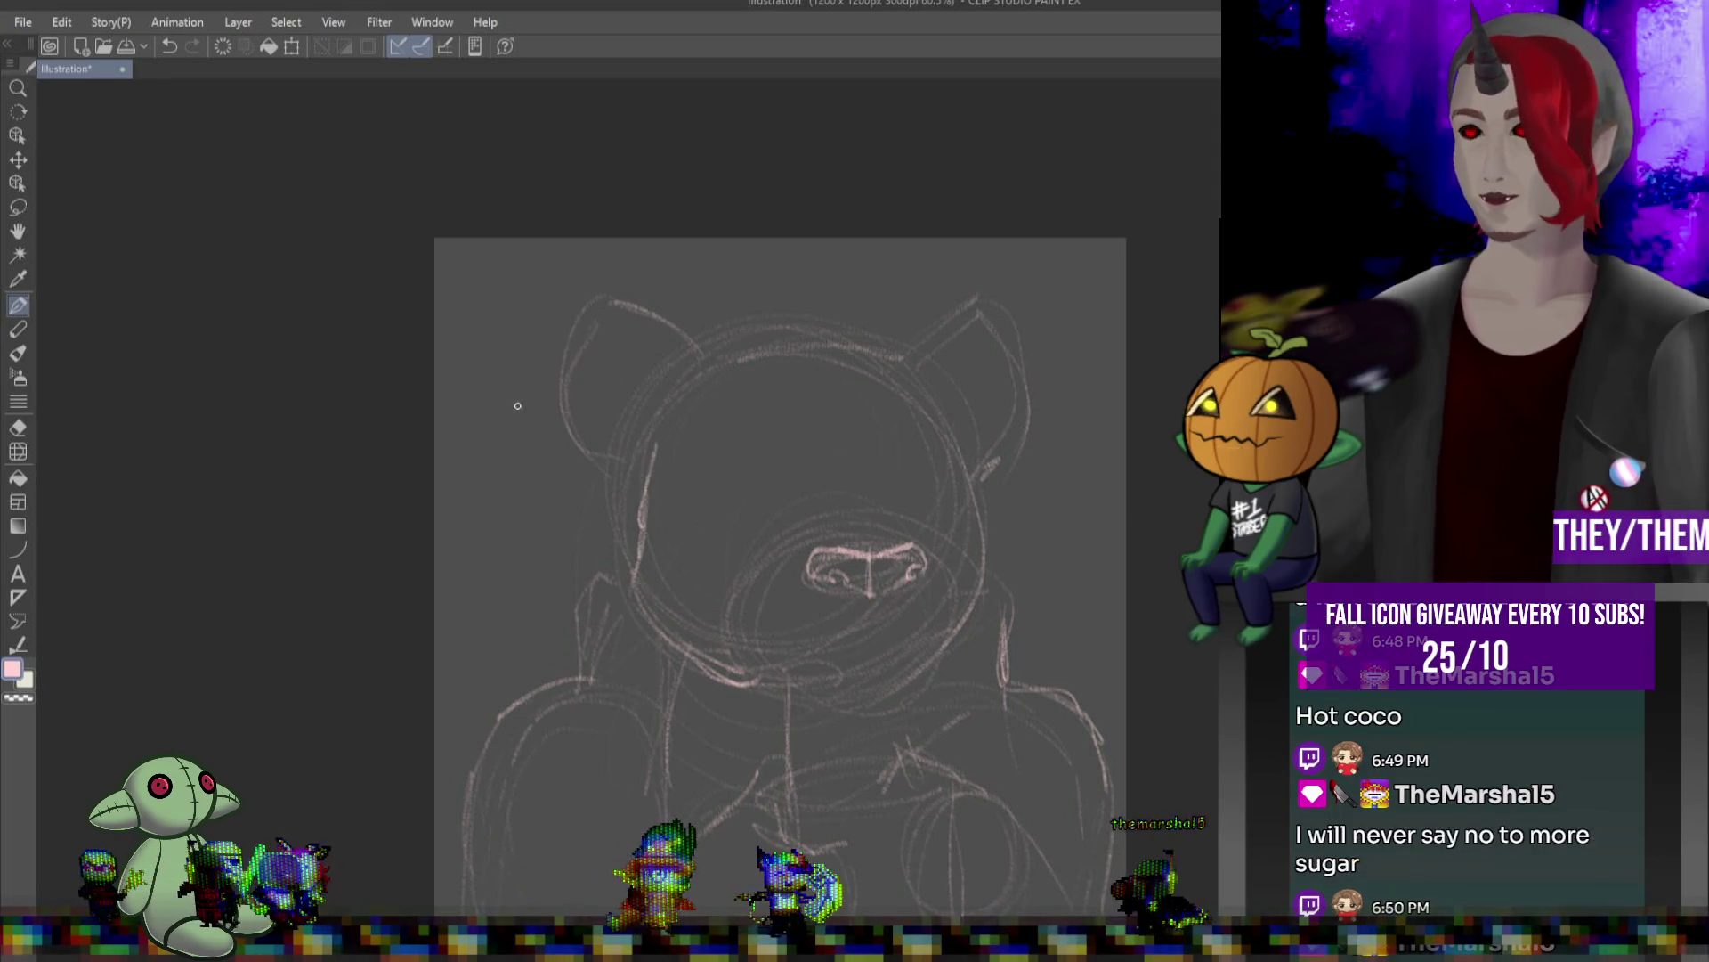
pyautogui.moveTo(998, 260); pyautogui.dragTo(1061, 269)
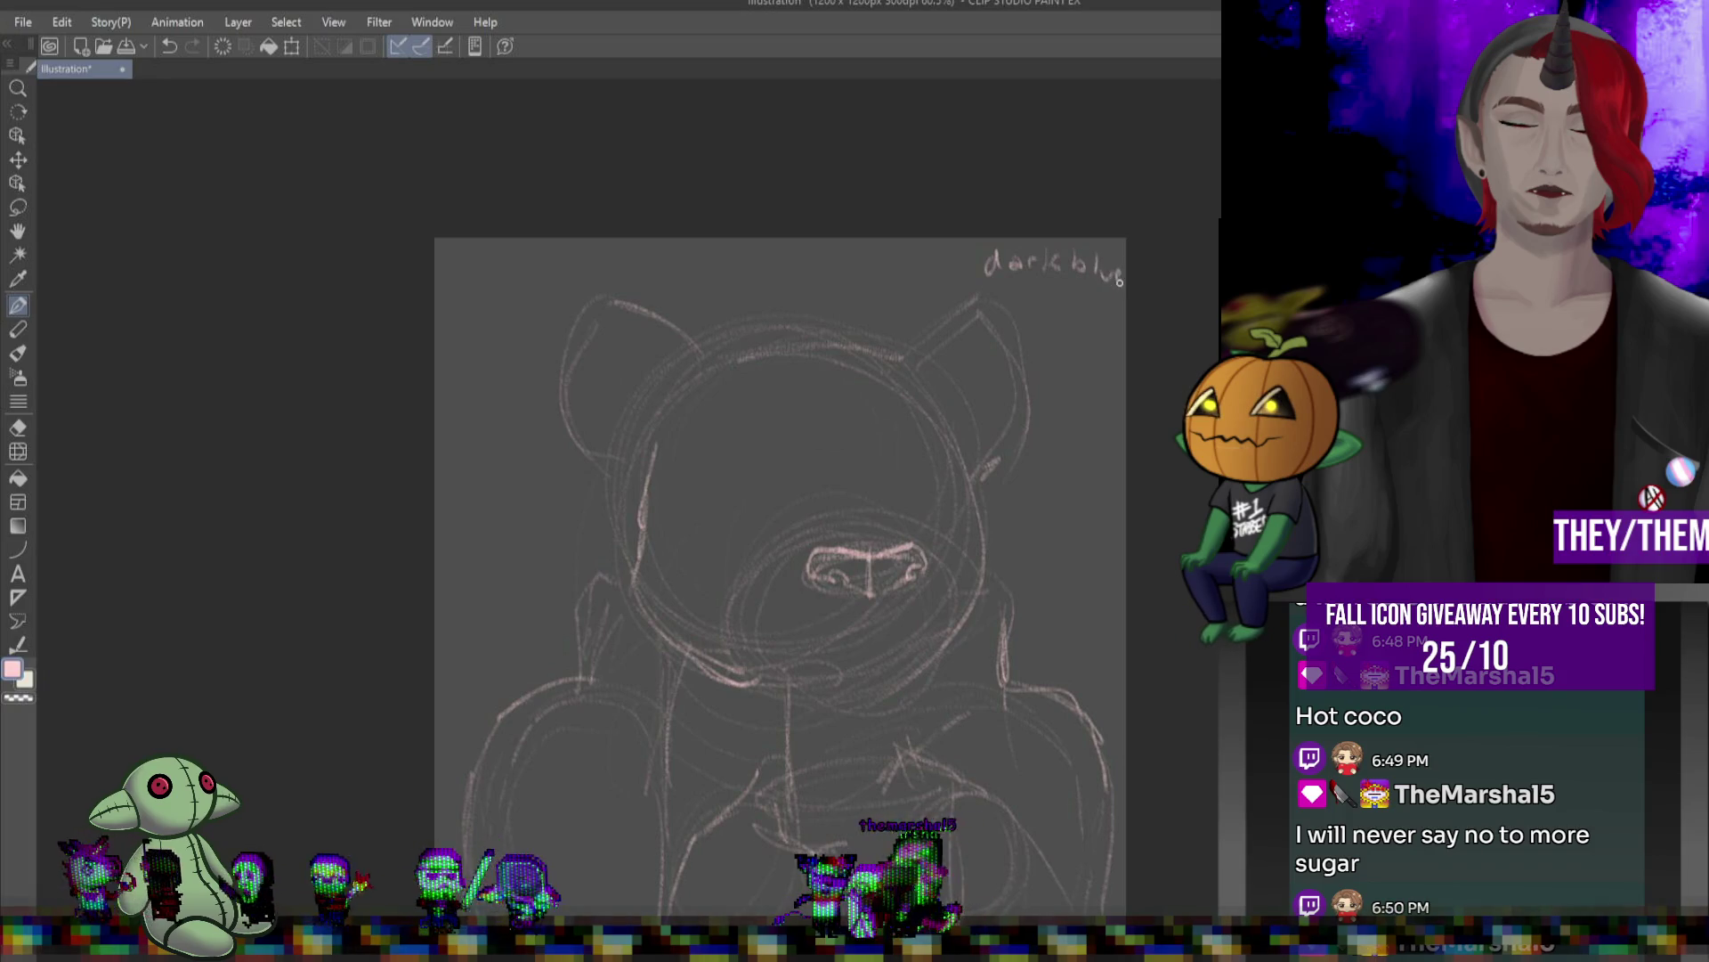
# - Write 'Scarf' under the 'dark blue' note, retrace both ears, and draw the right closed-eye arc
pyautogui.moveTo(1061, 293); pyautogui.dragTo(1123, 306)
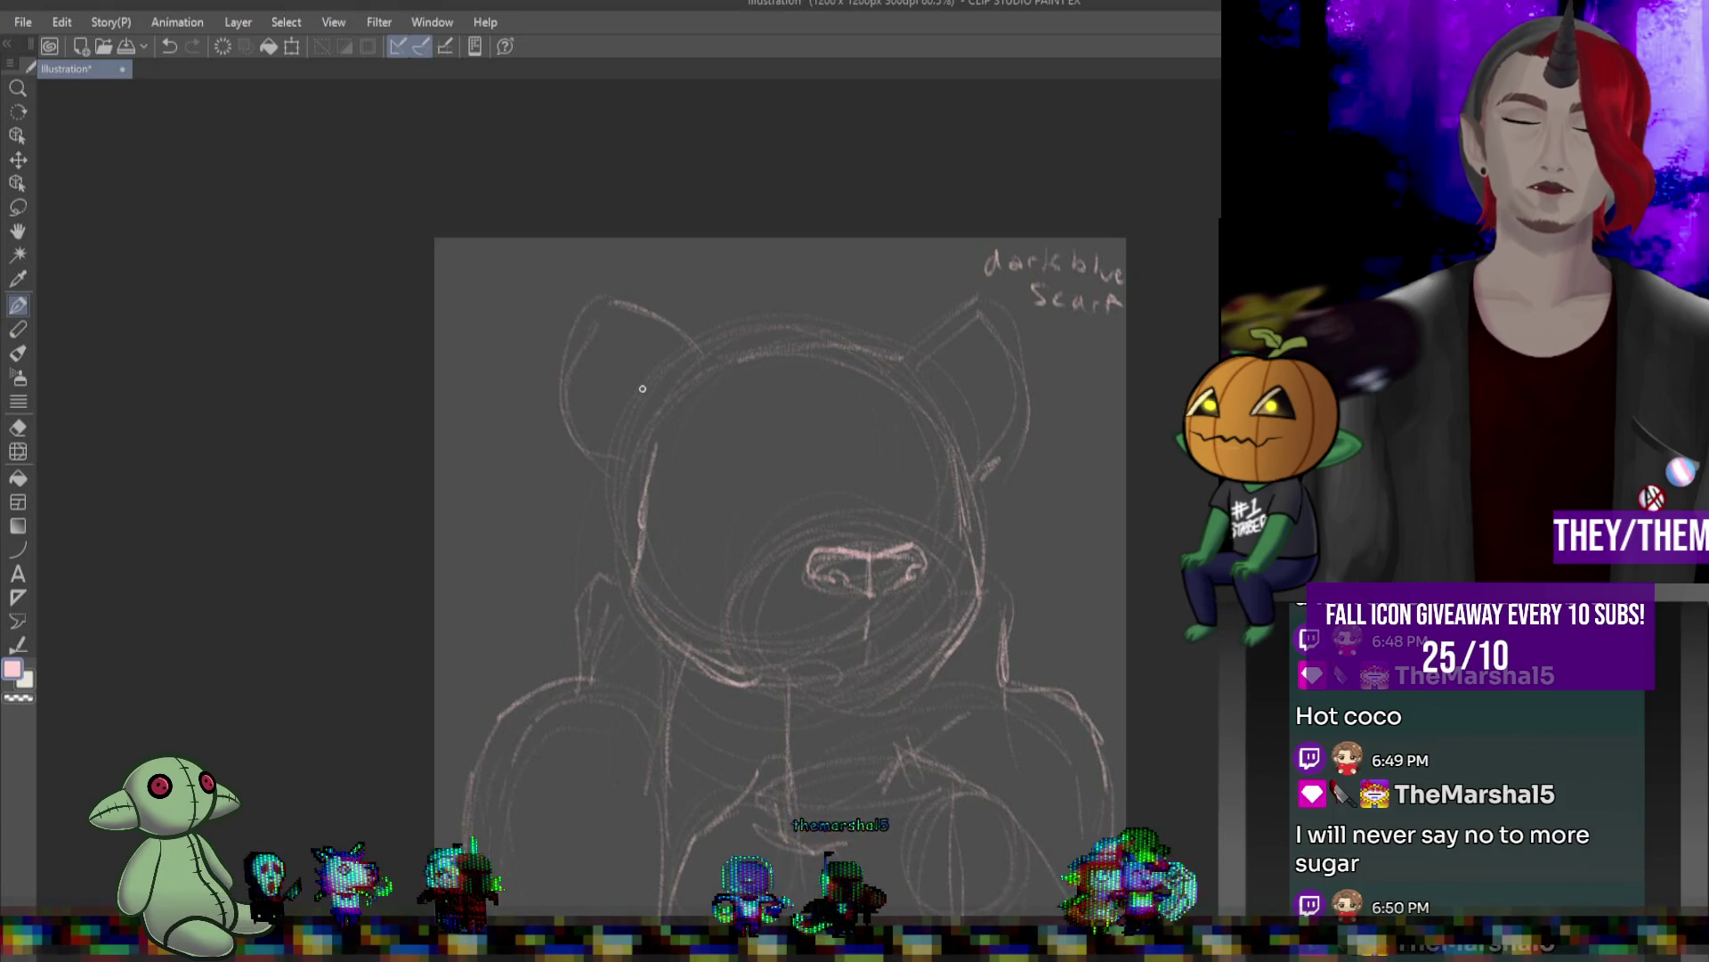
pyautogui.moveTo(594, 293)
pyautogui.mouseDown()
pyautogui.moveTo(566, 391)
pyautogui.moveTo(650, 478)
pyautogui.mouseUp()
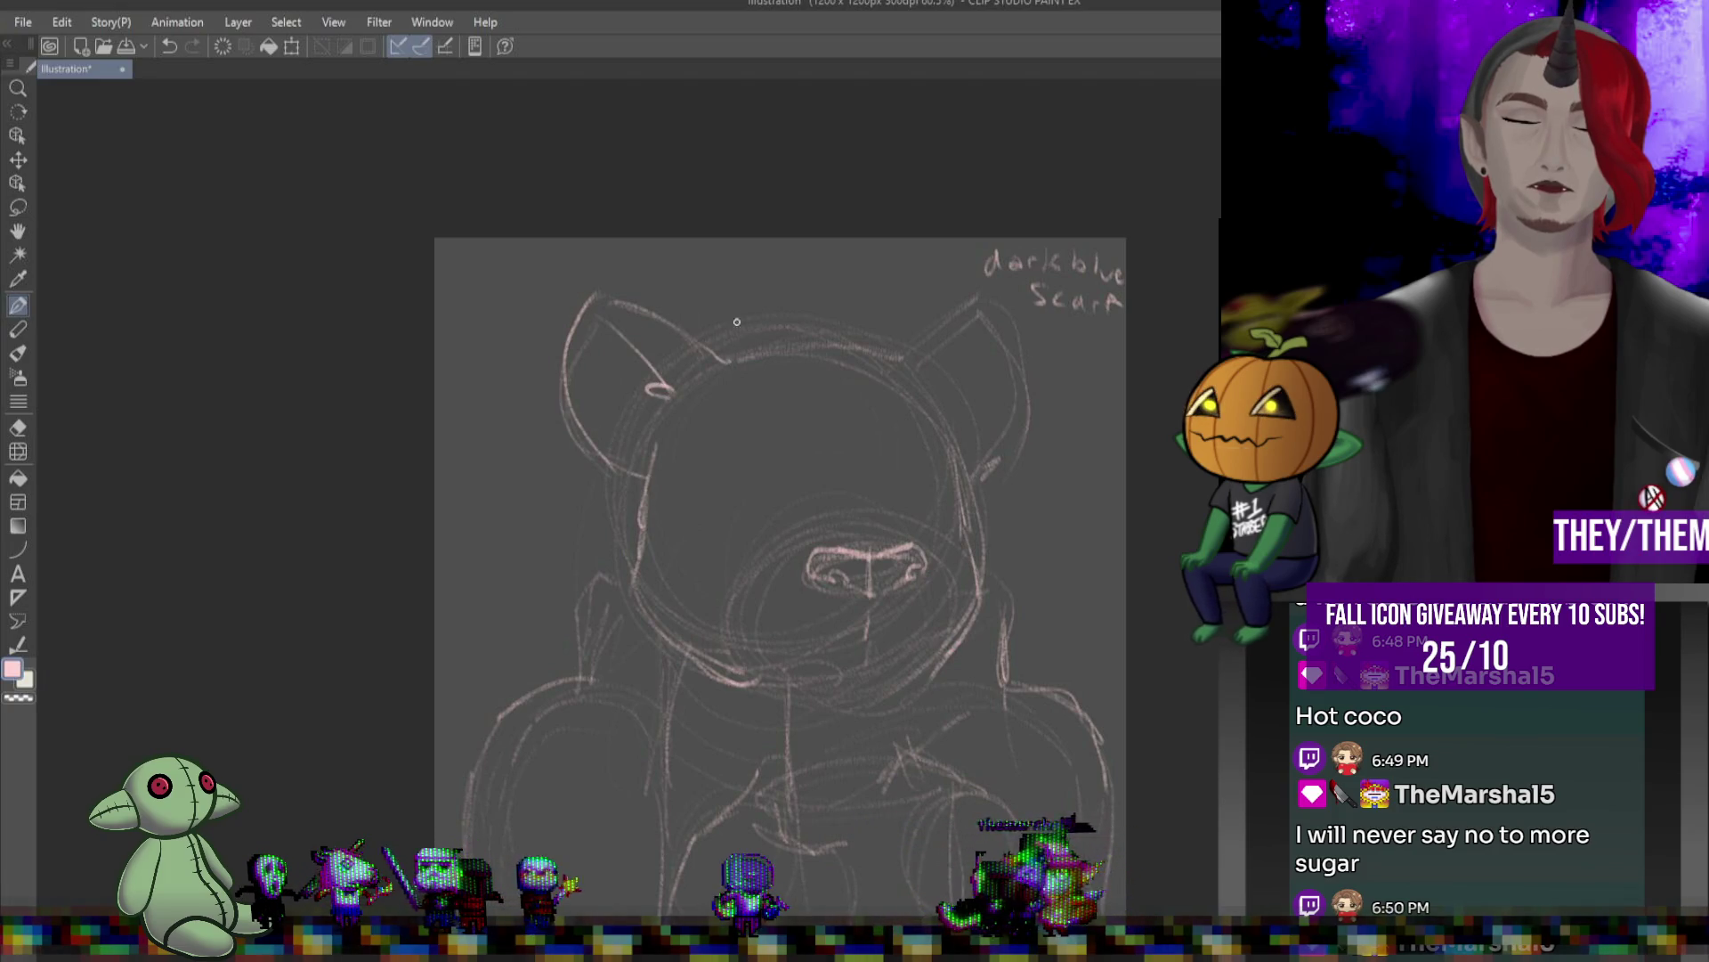
pyautogui.moveTo(906, 355); pyautogui.dragTo(838, 301)
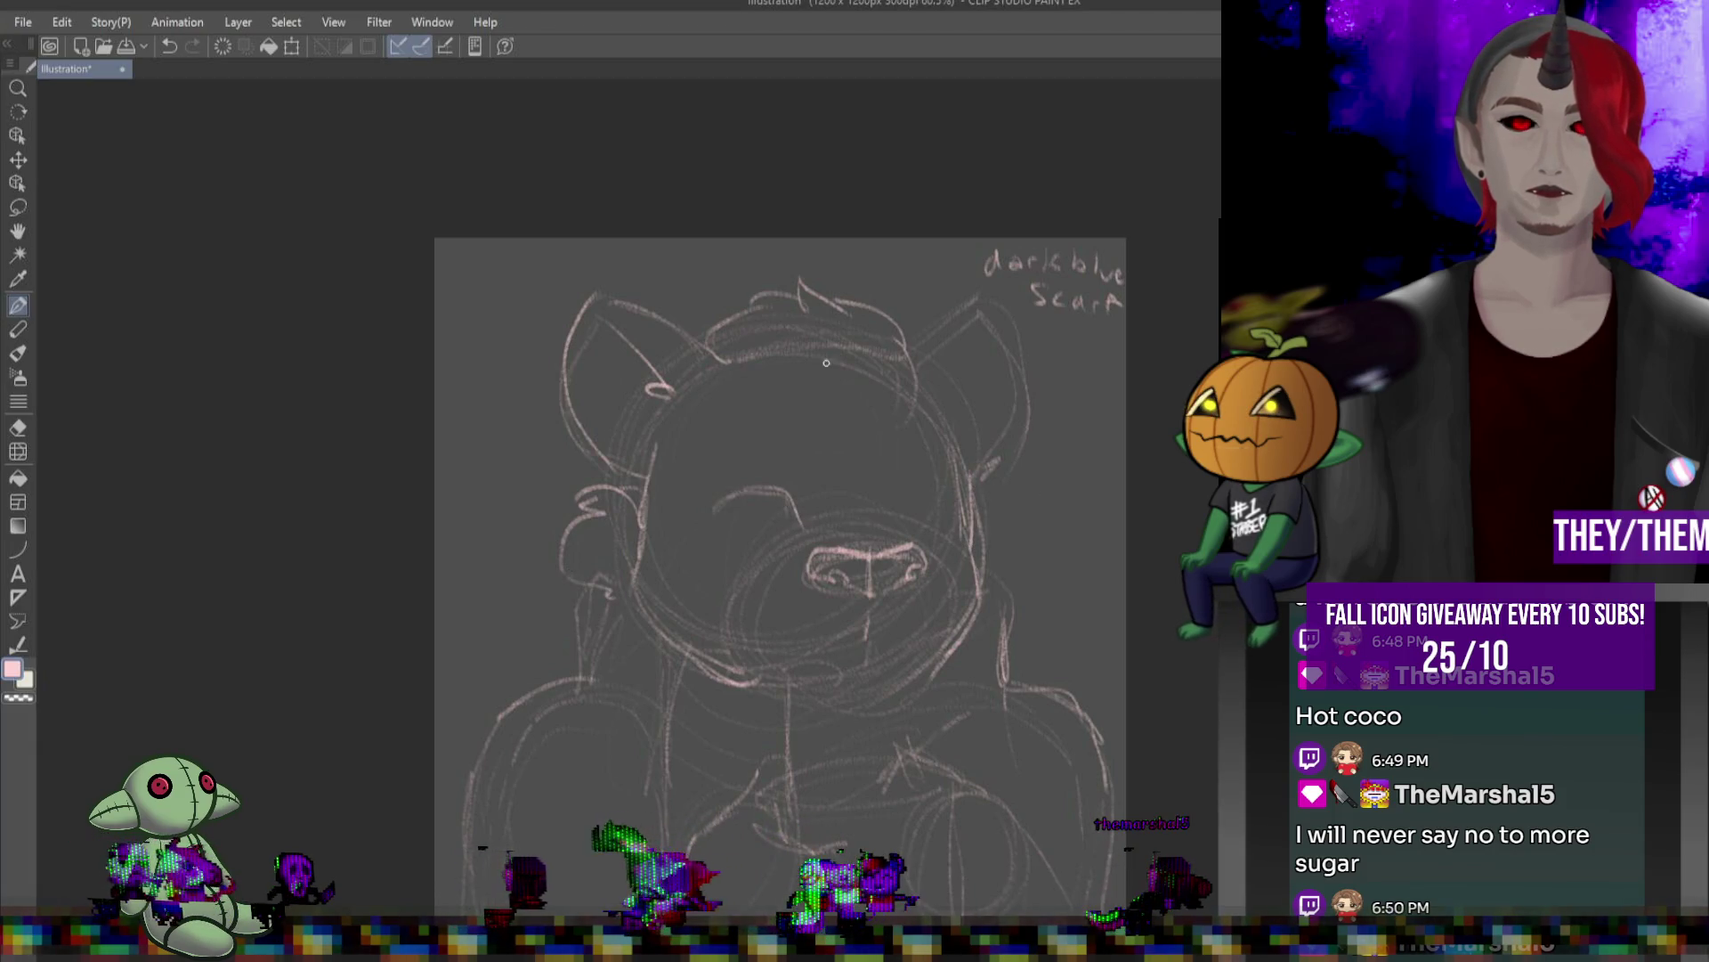
pyautogui.moveTo(905, 522); pyautogui.dragTo(946, 512)
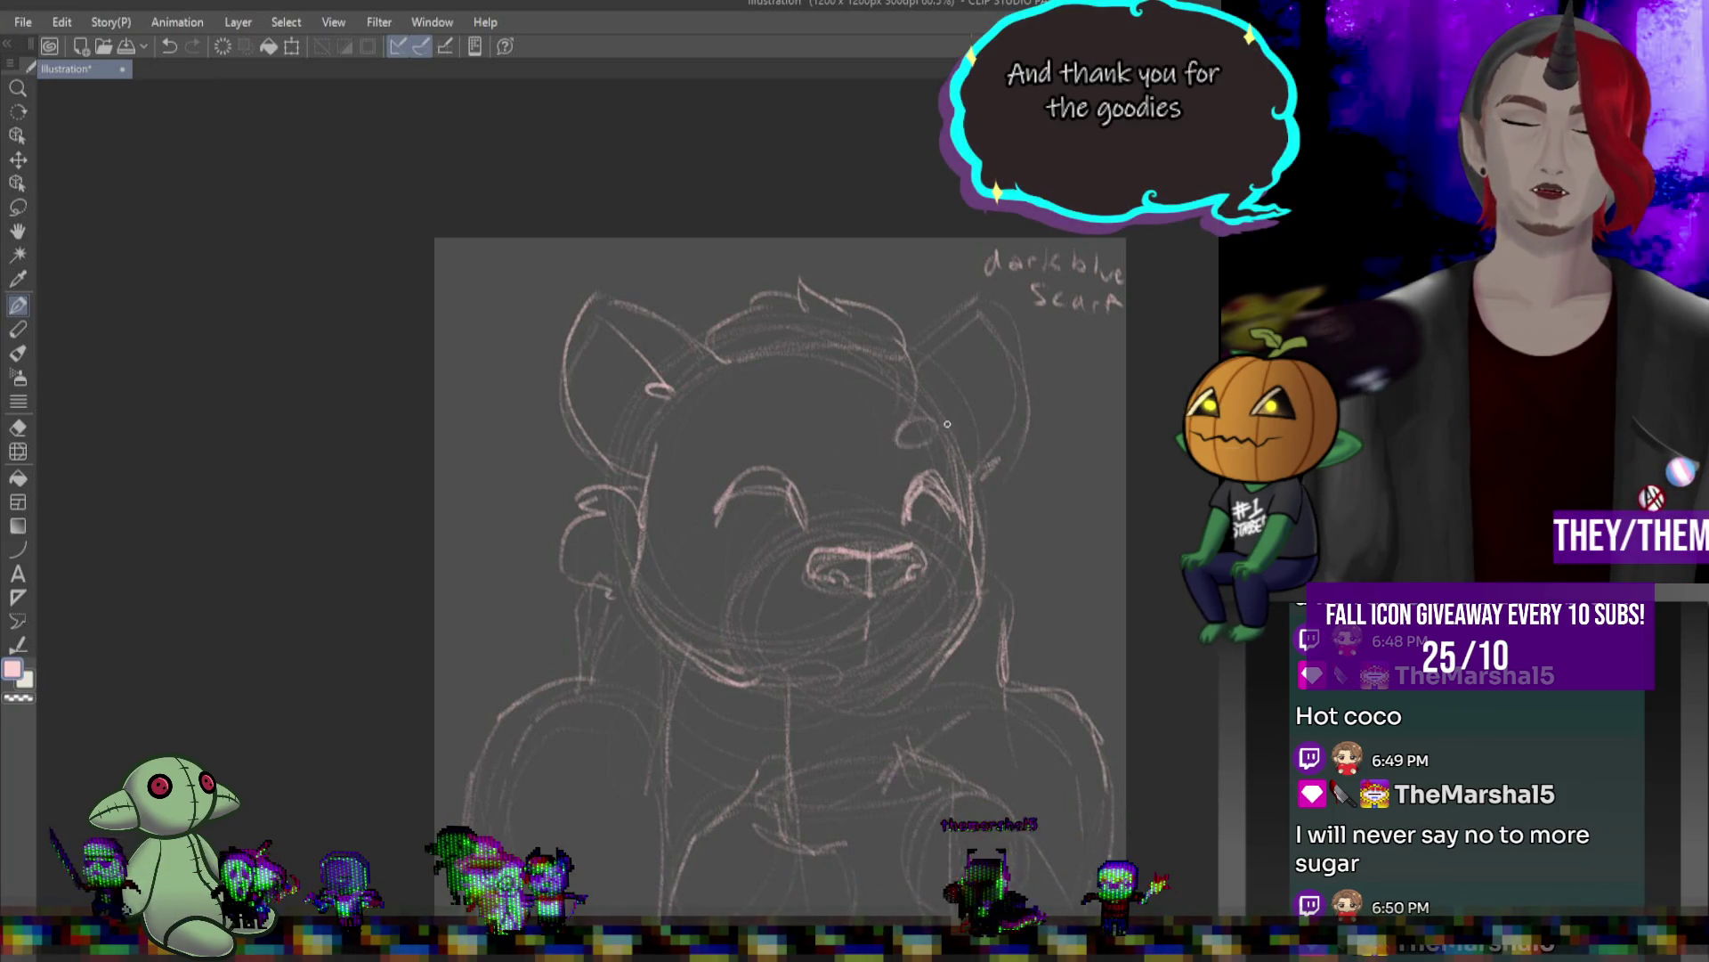
# - Draw a small oval mark on the cat's forehead
pyautogui.moveTo(772, 423); pyautogui.dragTo(765, 434)
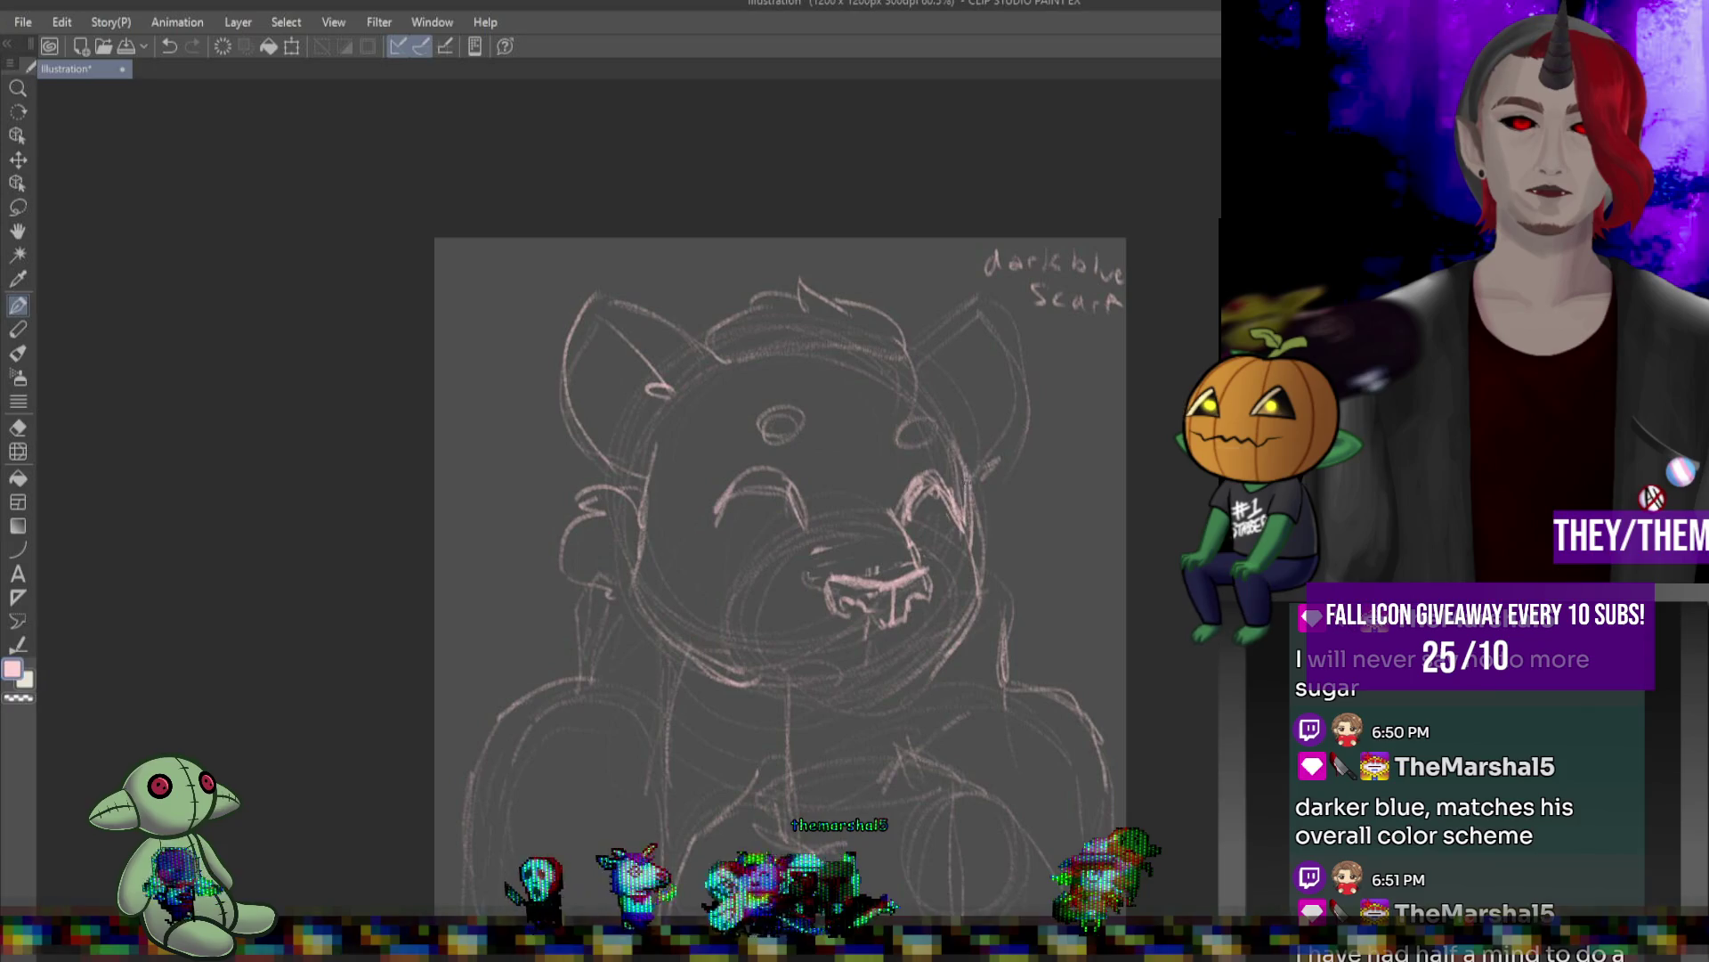
# - Strengthen the left cheek, add forehead and brow markings, redraw the left eye arc, and sketch a smiling mouth
pyautogui.moveTo(648, 456)
pyautogui.mouseDown()
pyautogui.moveTo(630, 534)
pyautogui.moveTo(745, 667)
pyautogui.mouseUp()
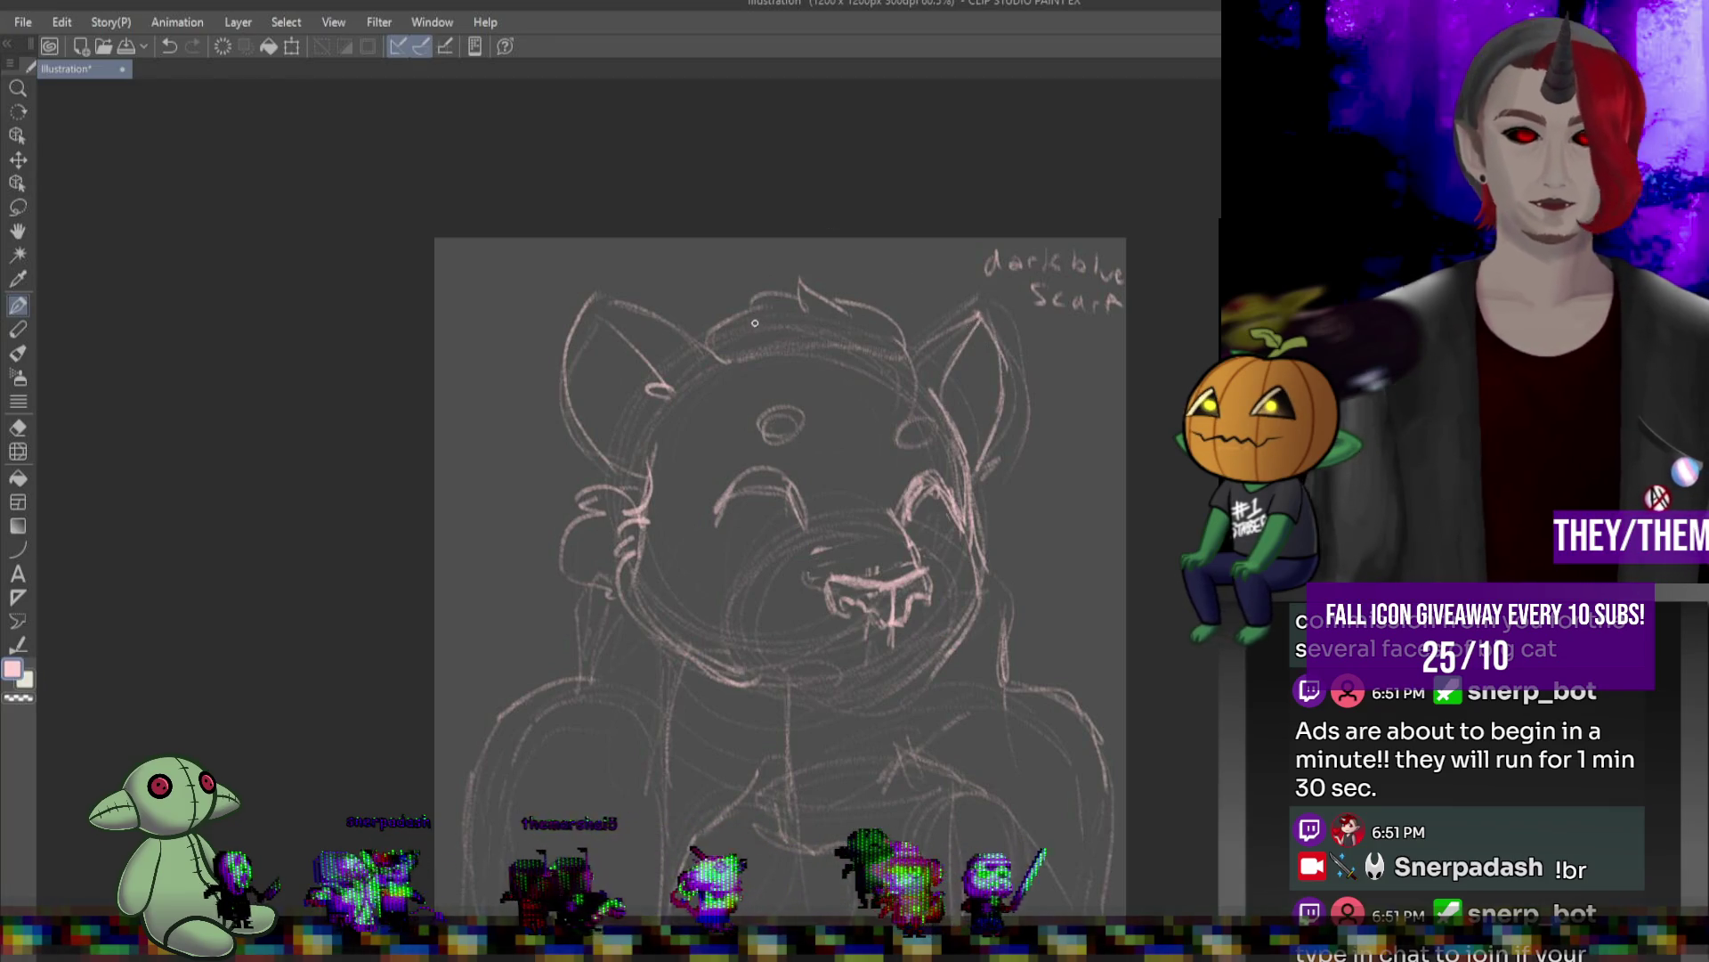
pyautogui.moveTo(789, 378)
pyautogui.mouseDown()
pyautogui.moveTo(844, 430)
pyautogui.moveTo(879, 426)
pyautogui.mouseUp()
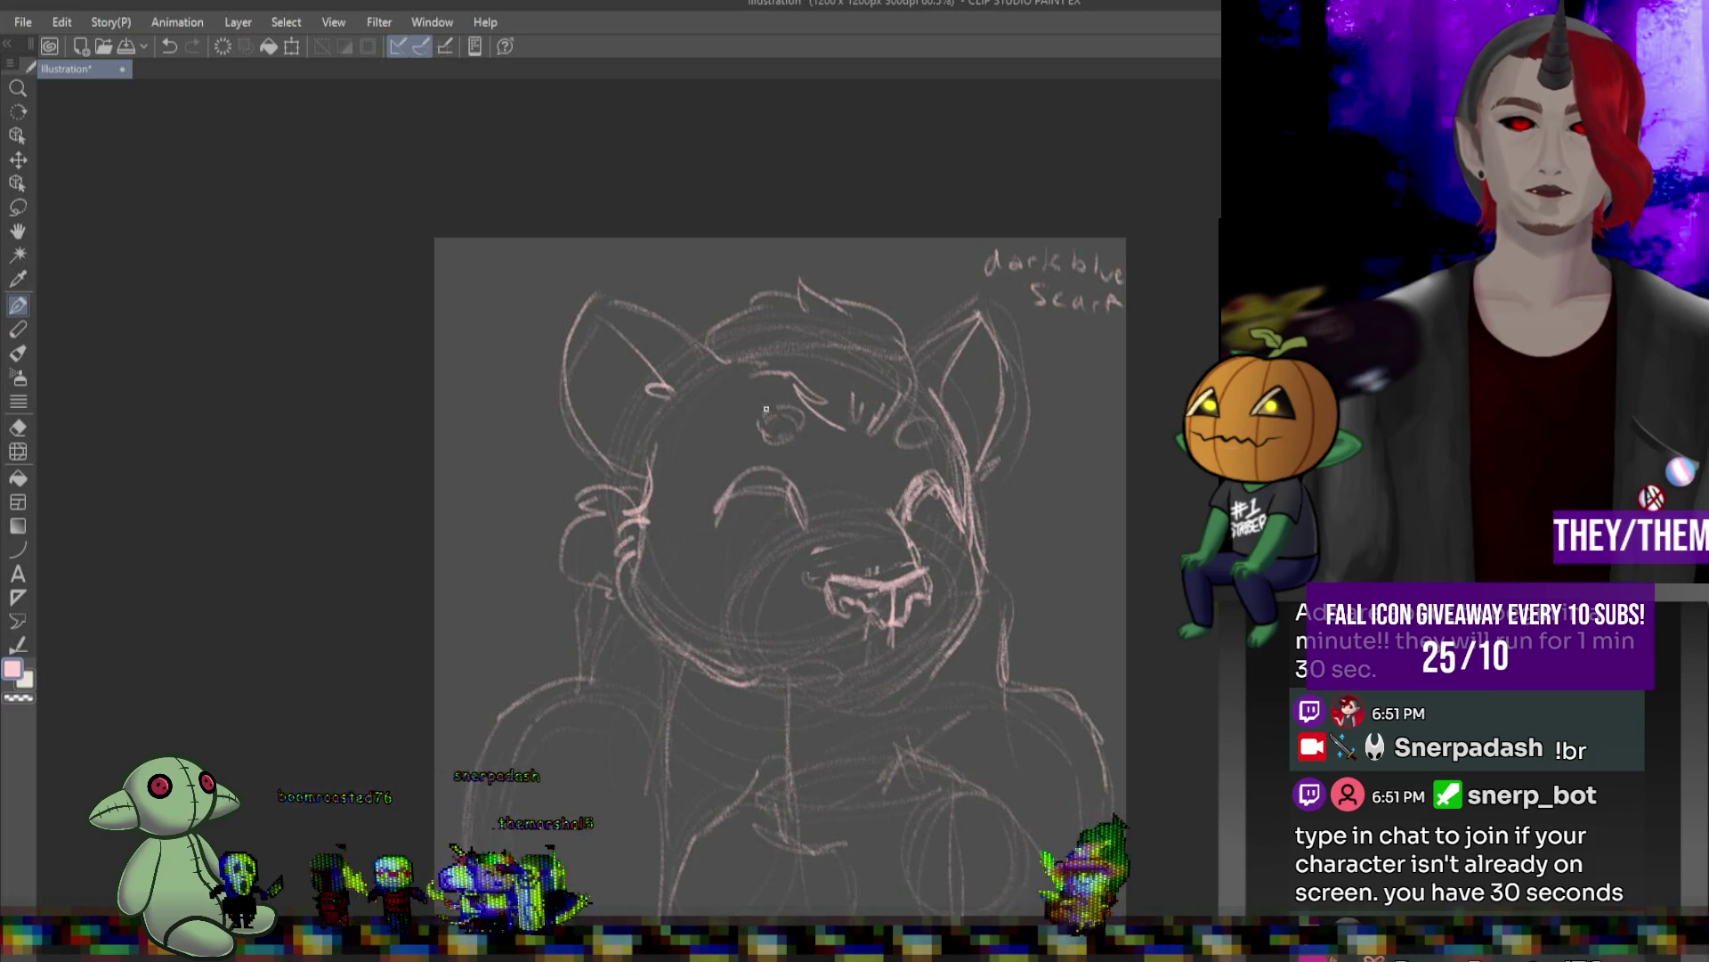
pyautogui.moveTo(726, 425)
pyautogui.mouseDown()
pyautogui.moveTo(827, 438)
pyautogui.moveTo(795, 435)
pyautogui.mouseUp()
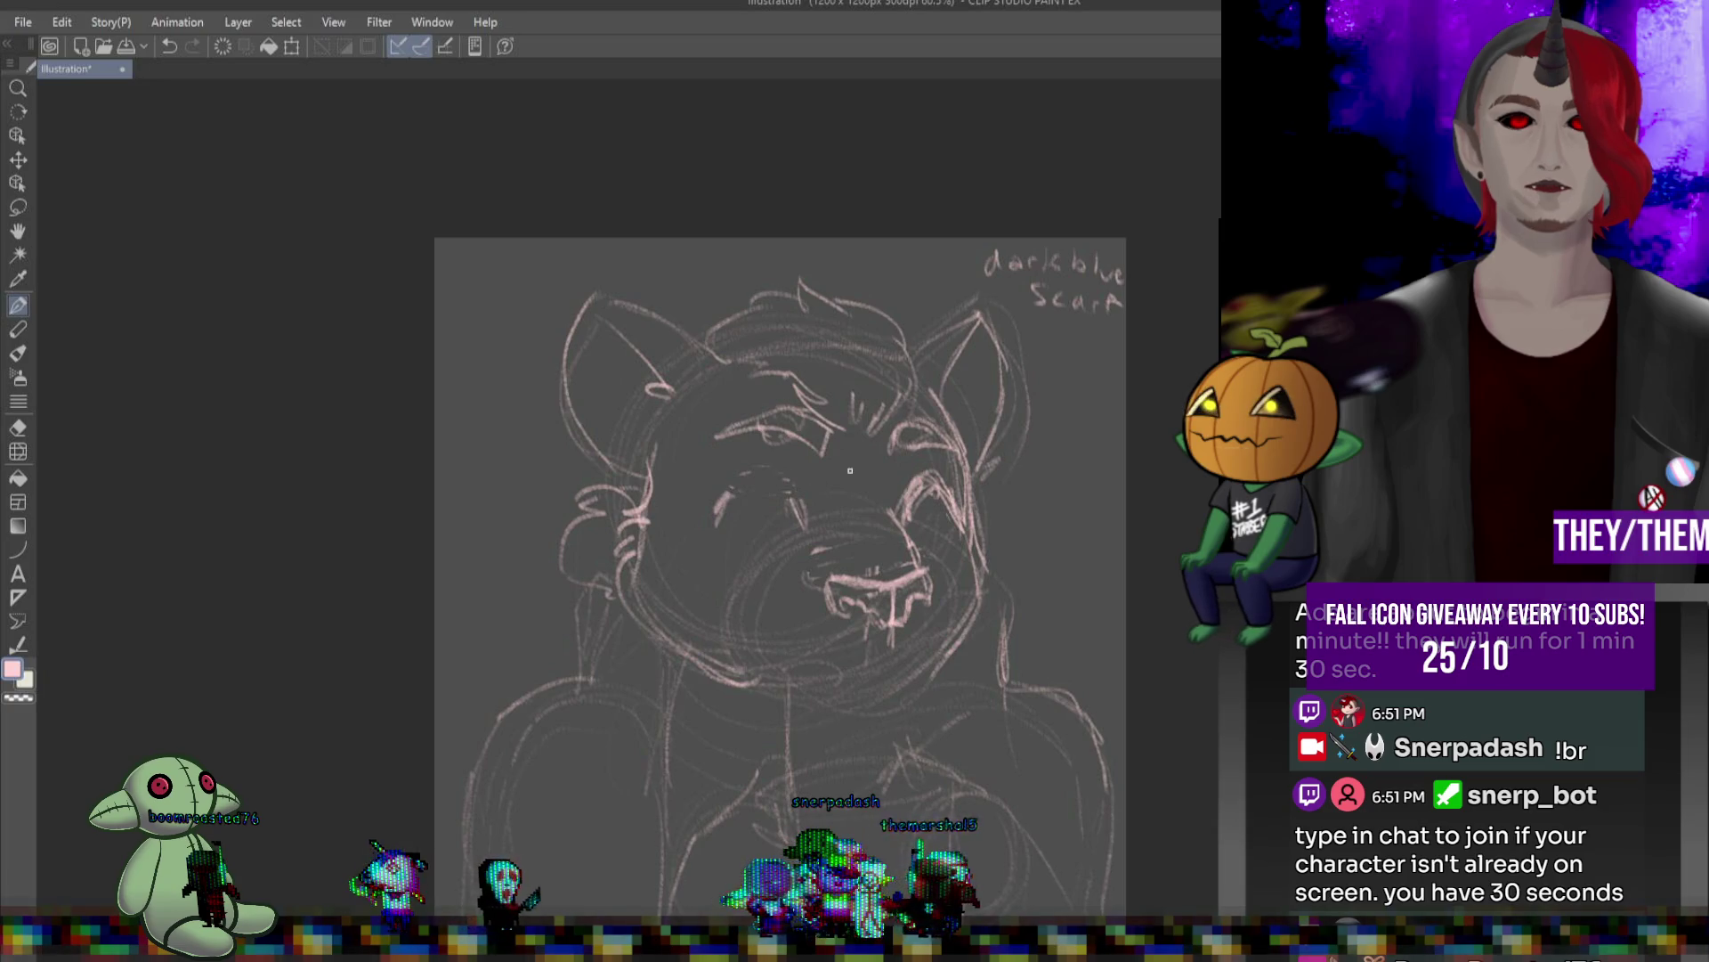
pyautogui.moveTo(740, 486)
pyautogui.mouseDown()
pyautogui.moveTo(800, 489)
pyautogui.moveTo(819, 534)
pyautogui.mouseUp()
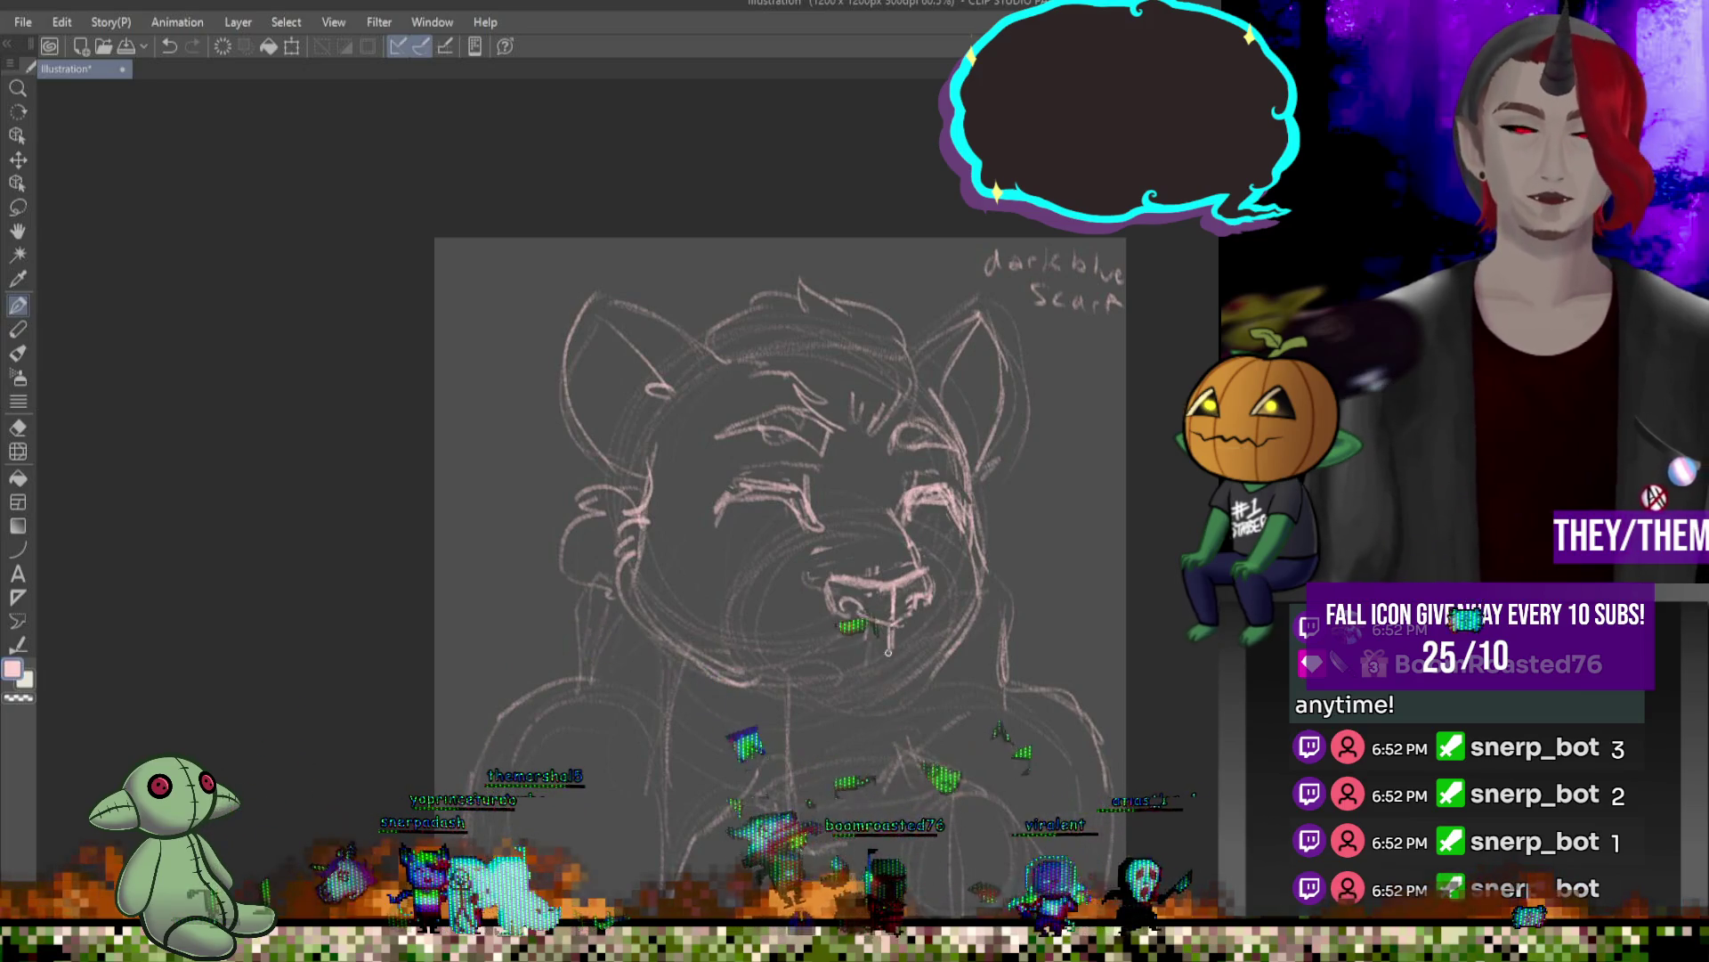
pyautogui.moveTo(888, 652); pyautogui.dragTo(799, 638)
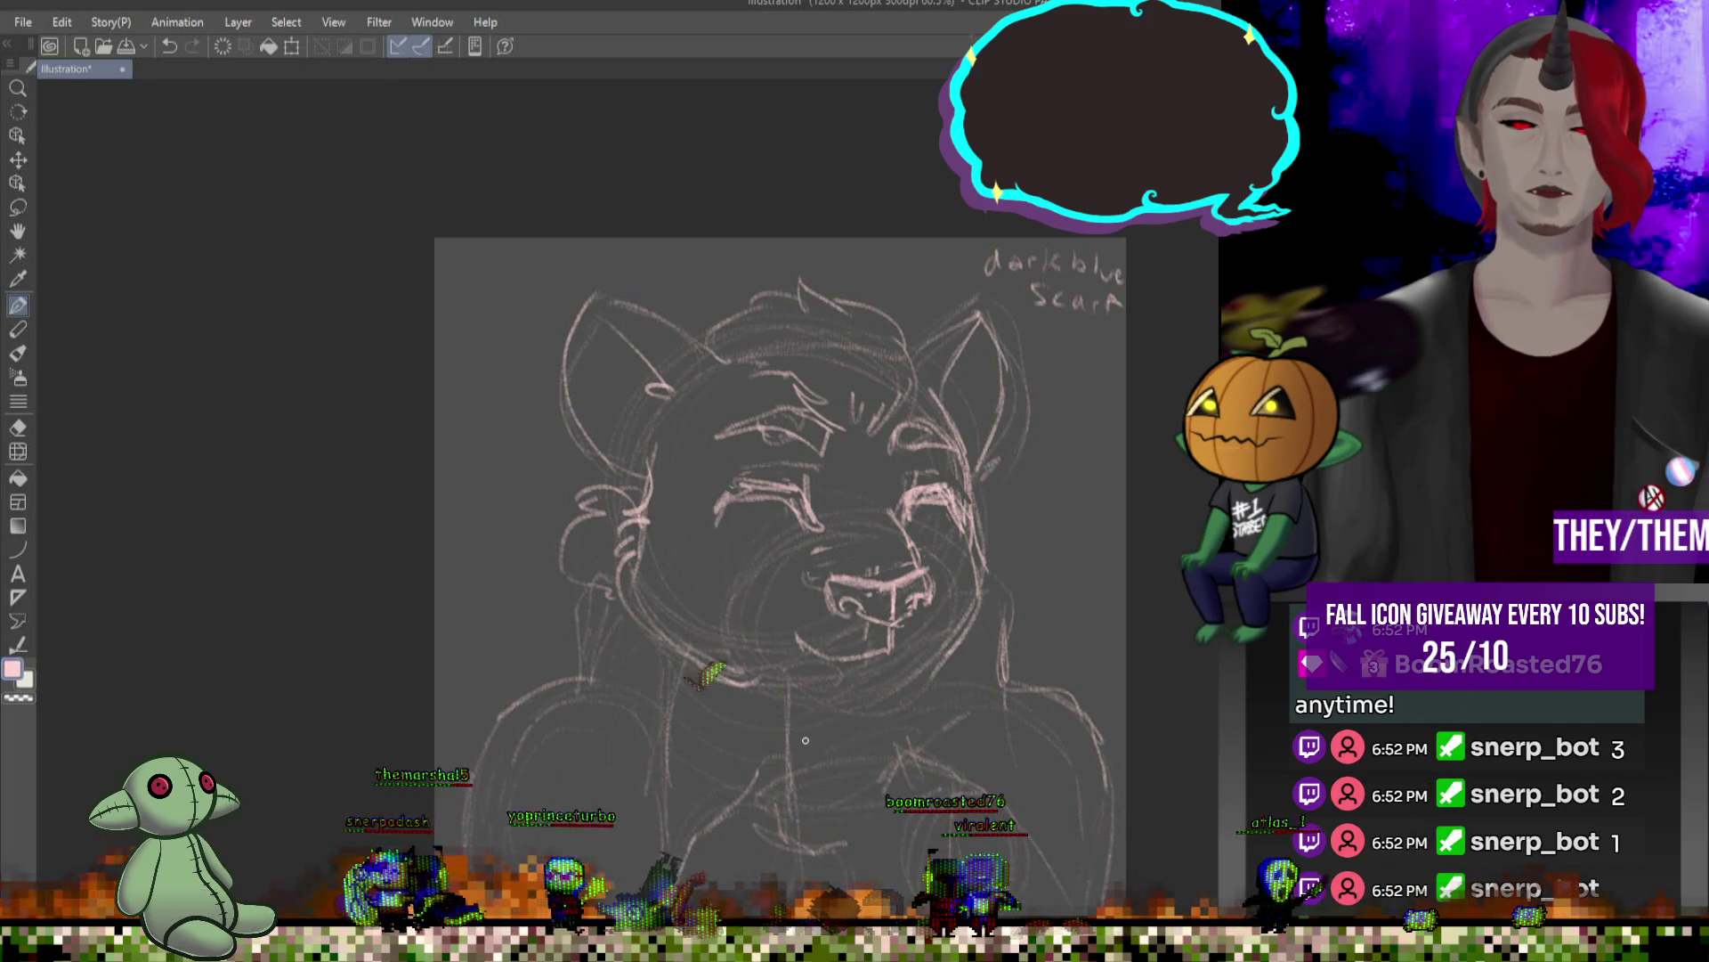
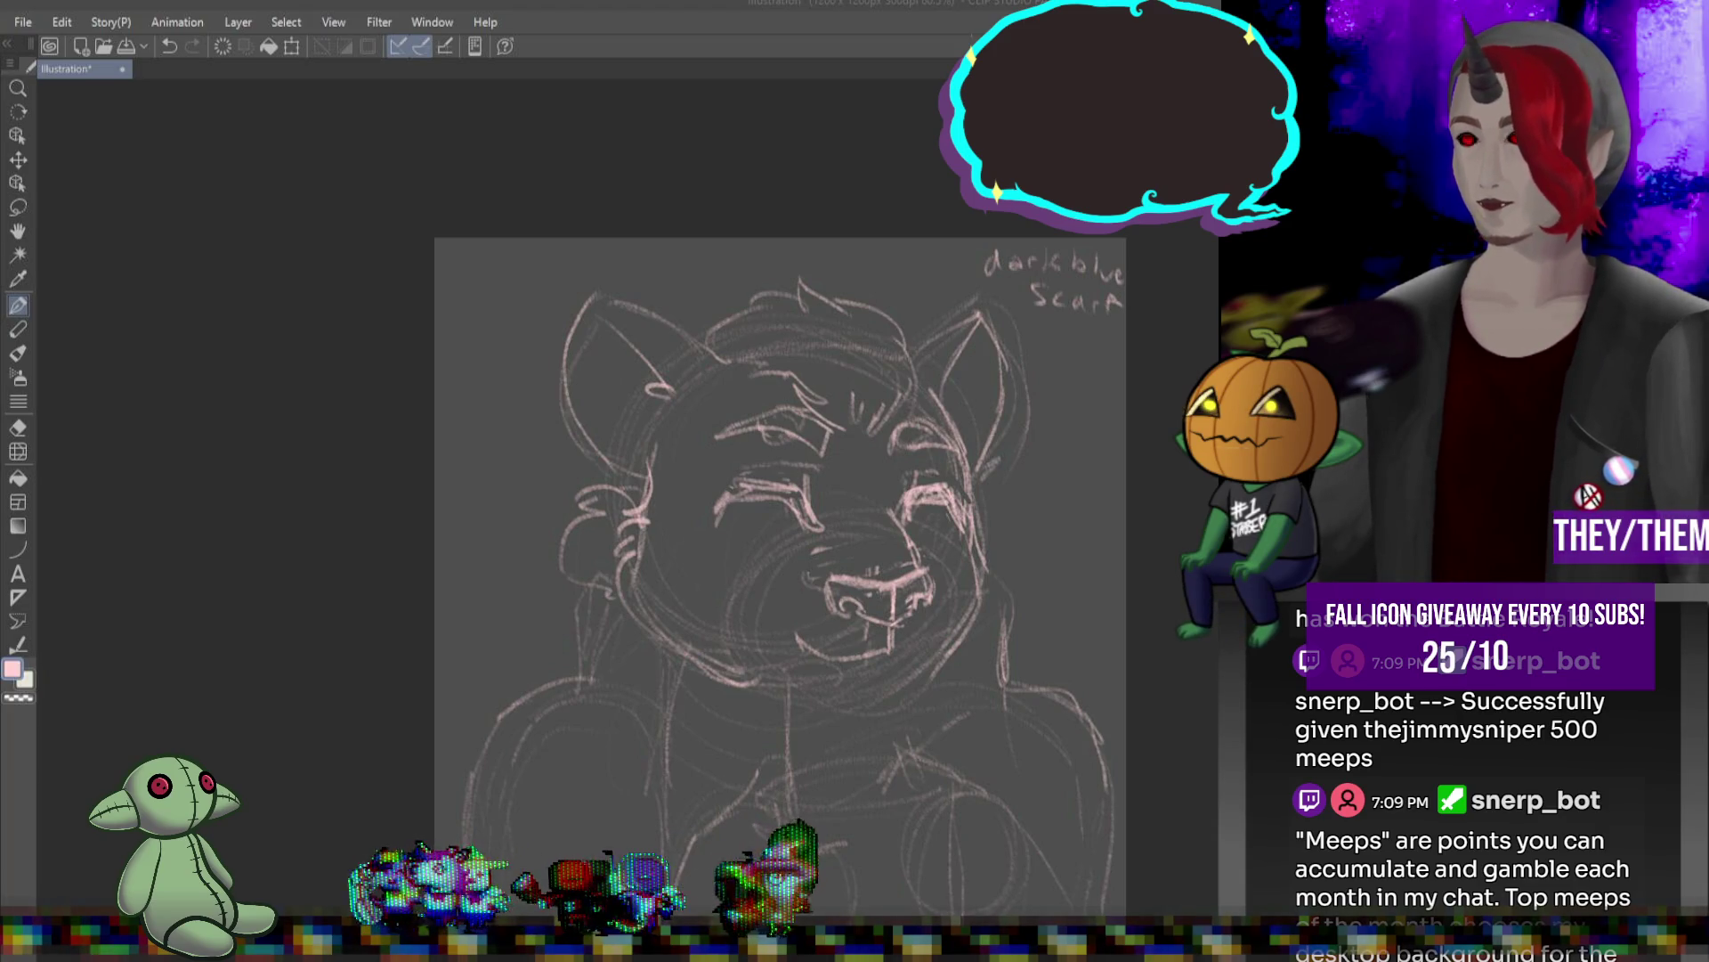
# - Redraw the pink sketch strokes around the right and left closed eyes with the Pen
pyautogui.scroll(-2, 900, 540)
pyautogui.scroll(4, 844, 553)
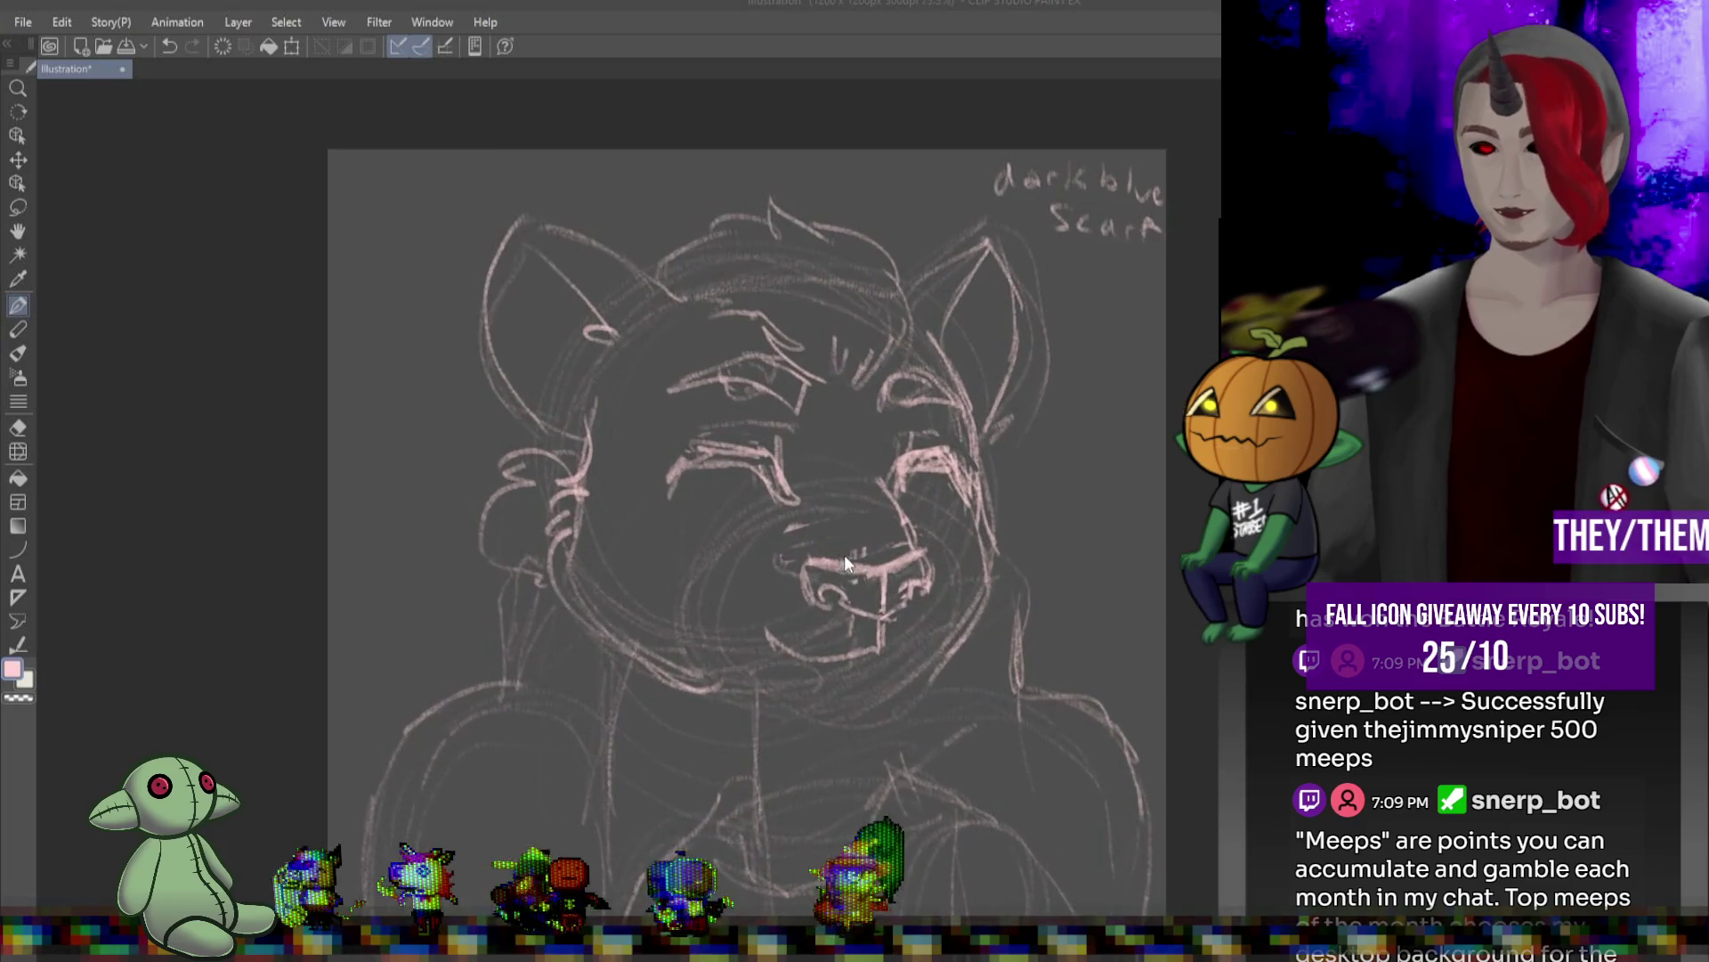
pyautogui.press('p')
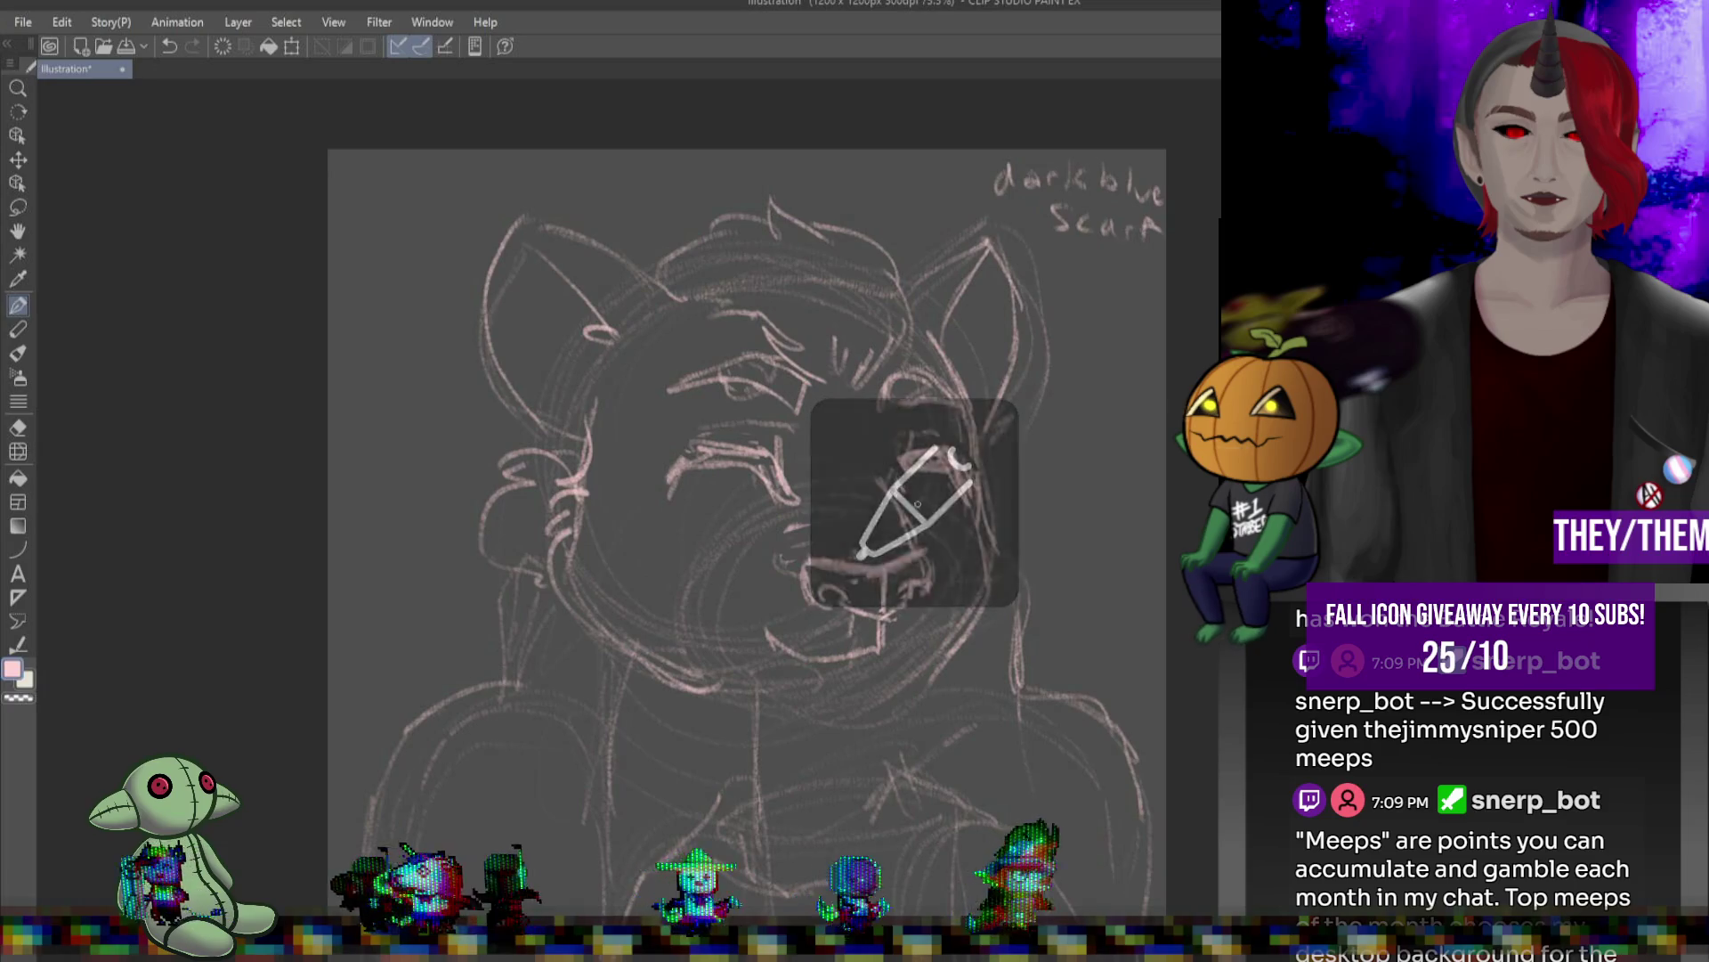
pyautogui.moveTo(951, 450)
pyautogui.mouseDown()
pyautogui.moveTo(966, 476)
pyautogui.moveTo(945, 487)
pyautogui.mouseUp()
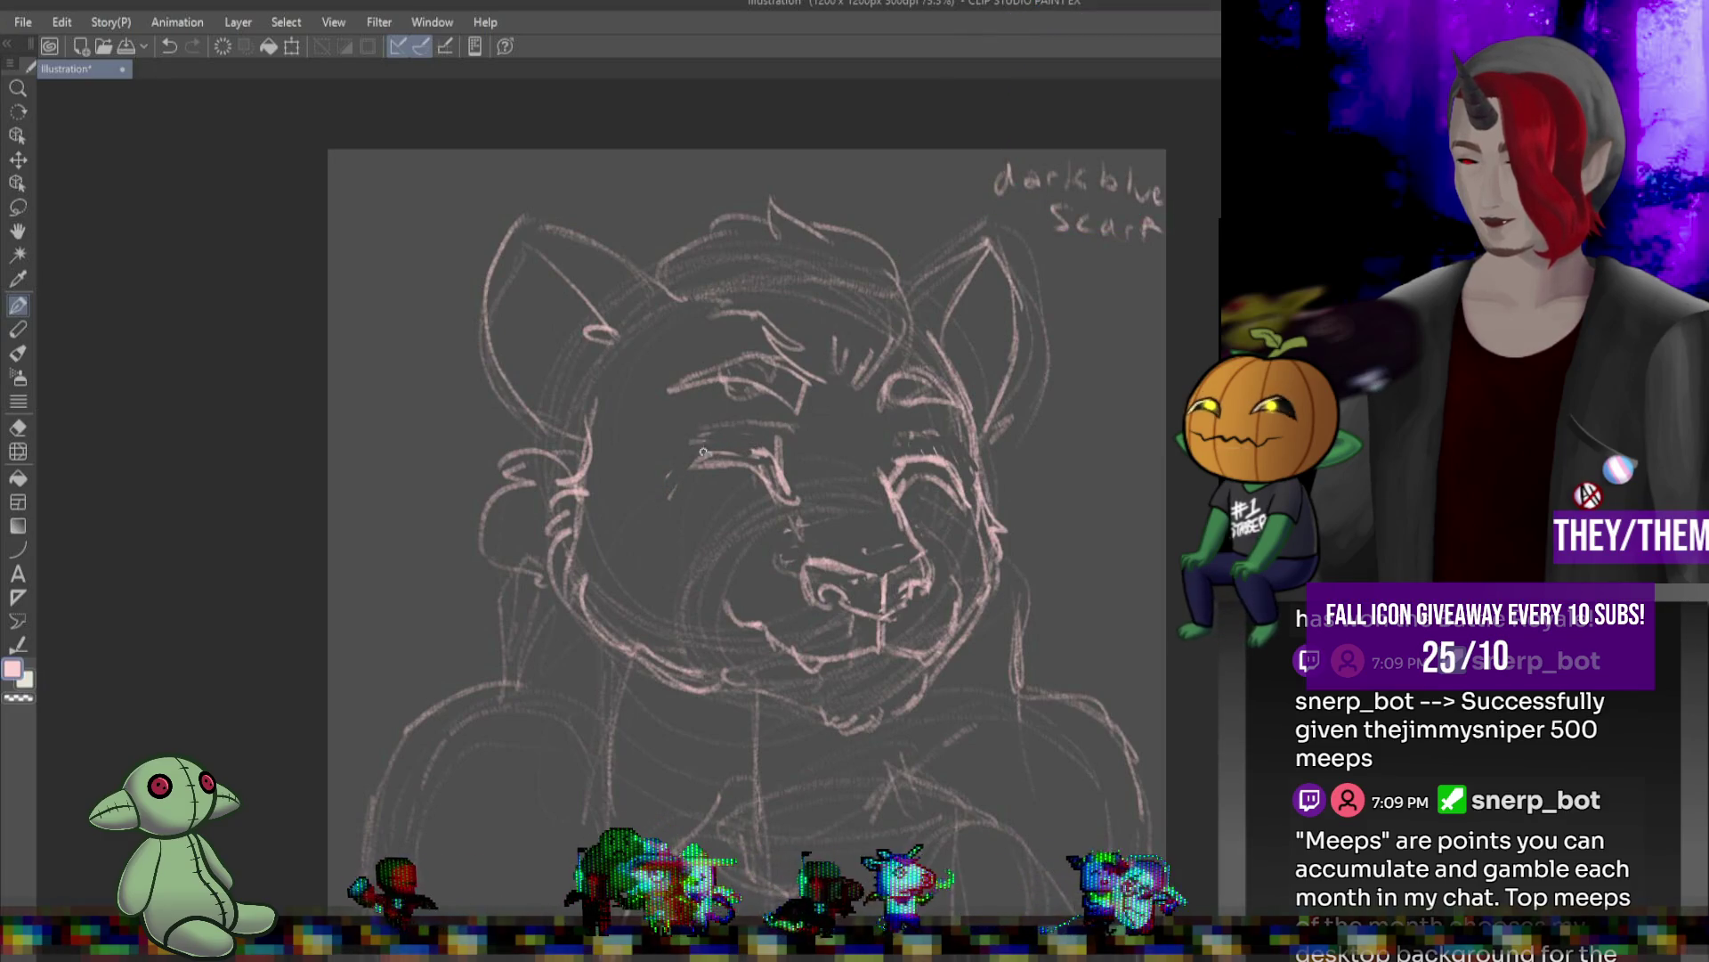
pyautogui.moveTo(681, 481)
pyautogui.mouseDown()
pyautogui.moveTo(755, 453)
pyautogui.moveTo(681, 489)
pyautogui.mouseUp()
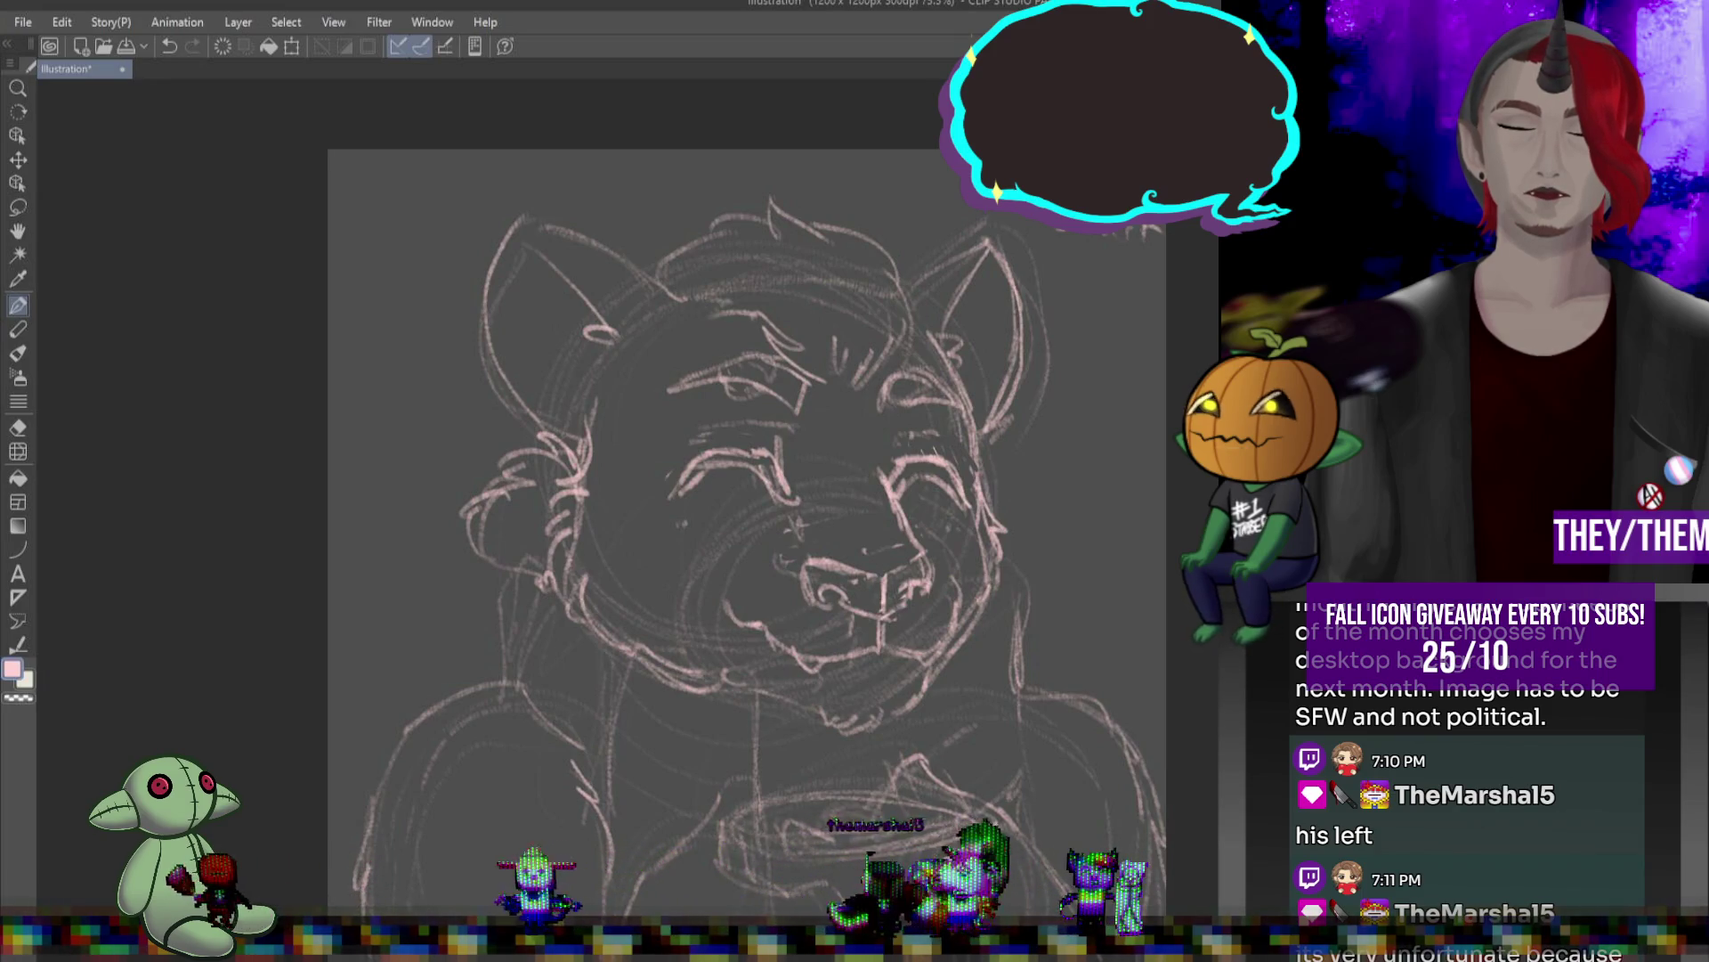
pyautogui.press('d')
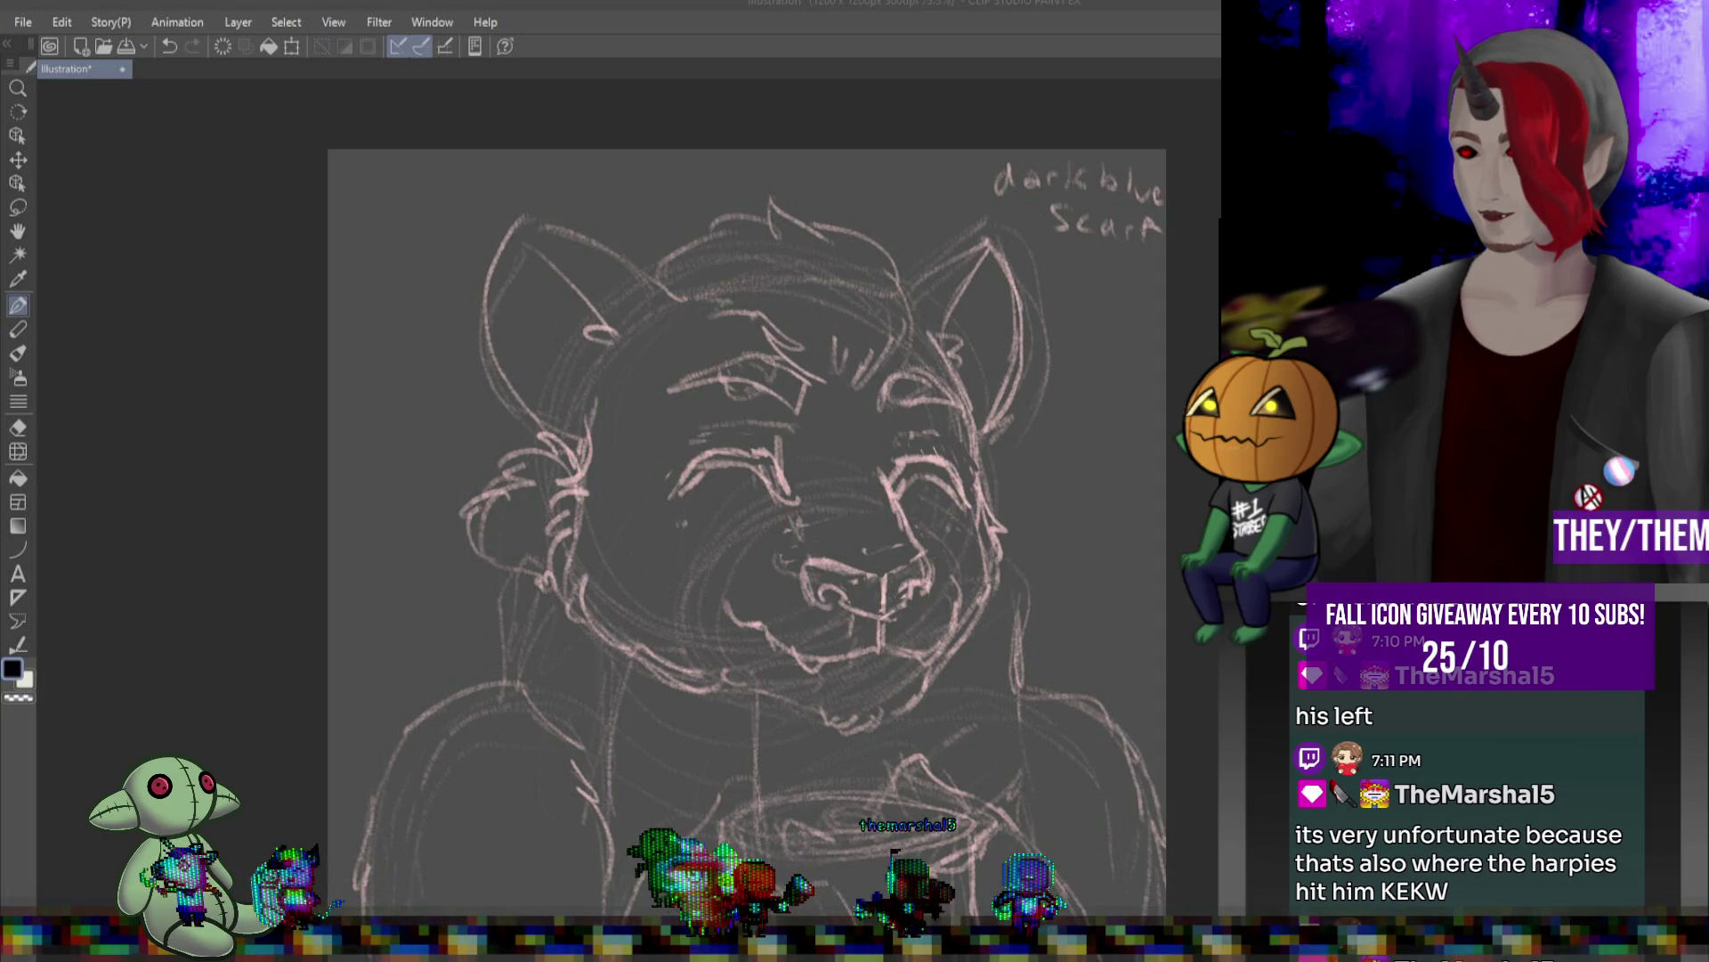
# - Pick the Pen for black inking and zoom so the head fills the view
pyautogui.scroll(-2, 858, 414)
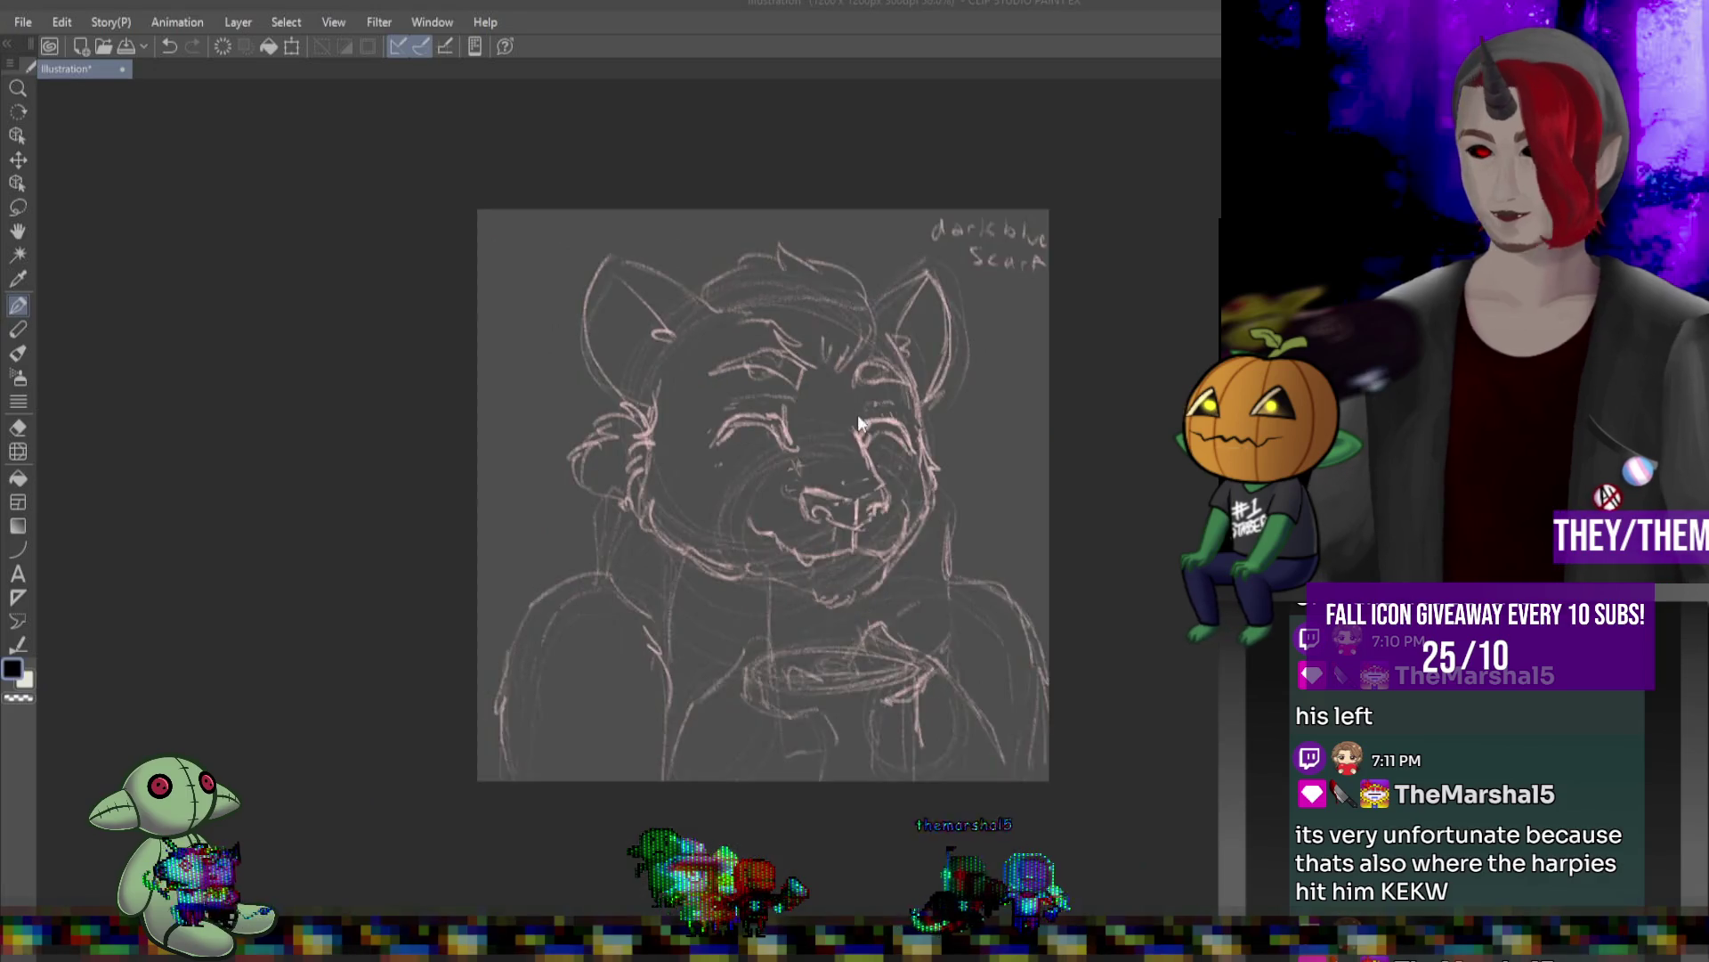
pyautogui.scroll(2, 757, 420)
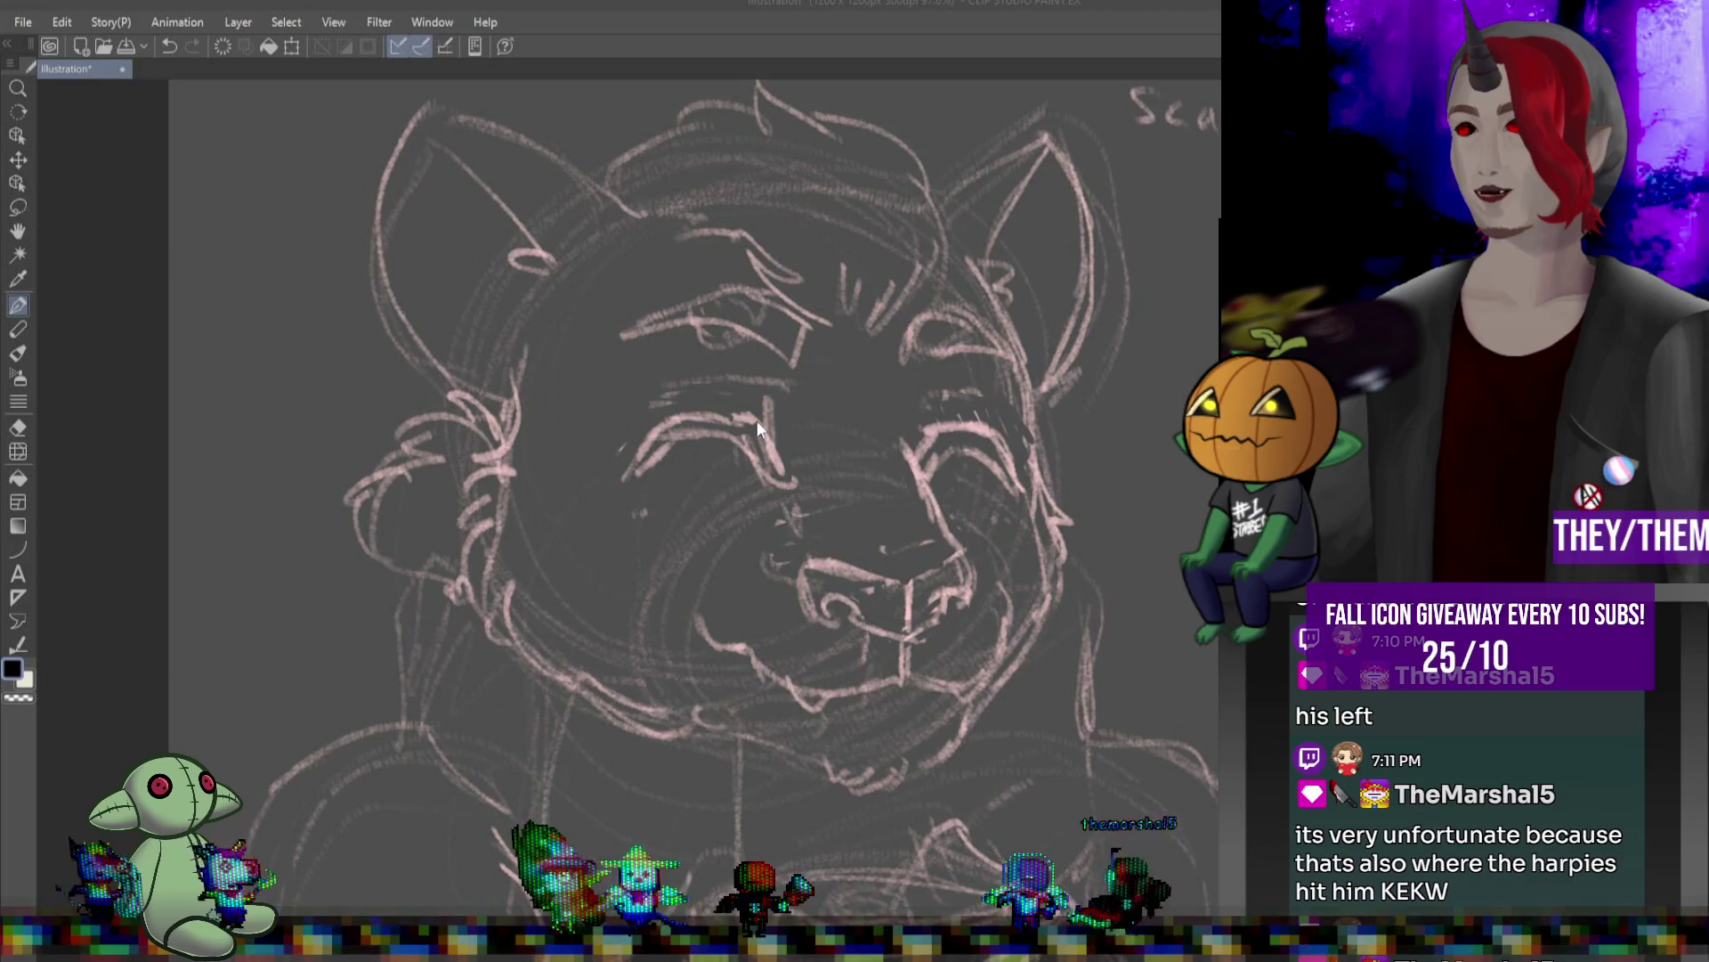
pyautogui.press('p')
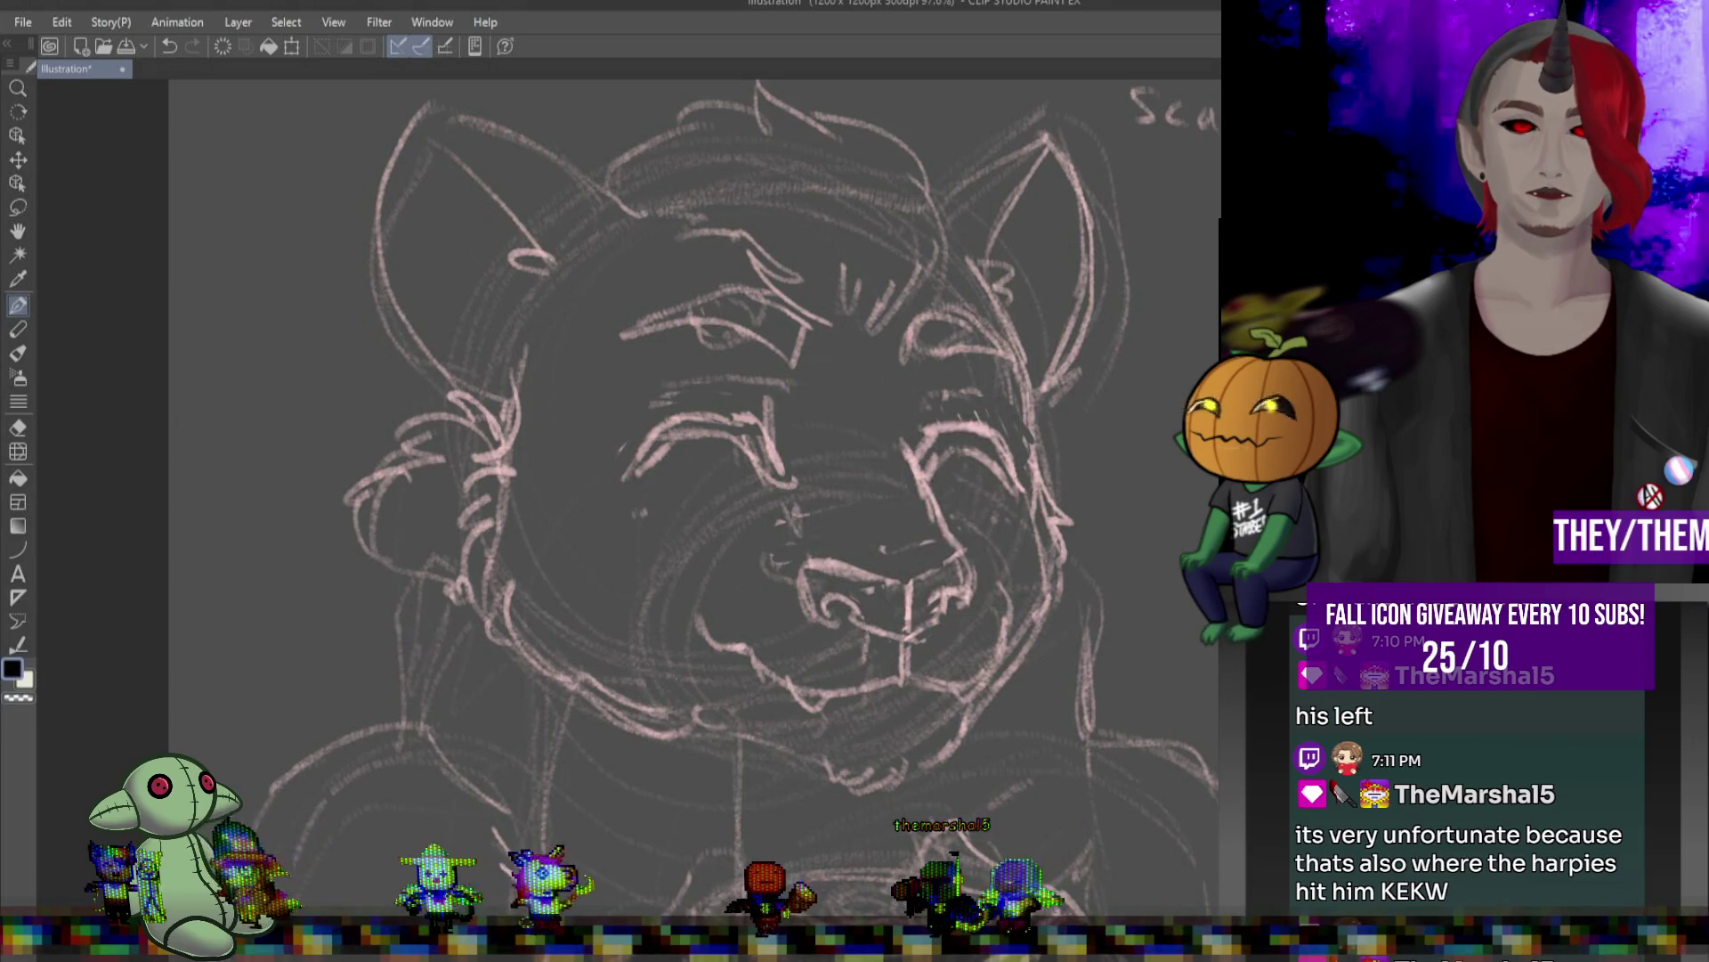
pyautogui.scroll(-3, 672, 336)
pyautogui.scroll(2, 671, 337)
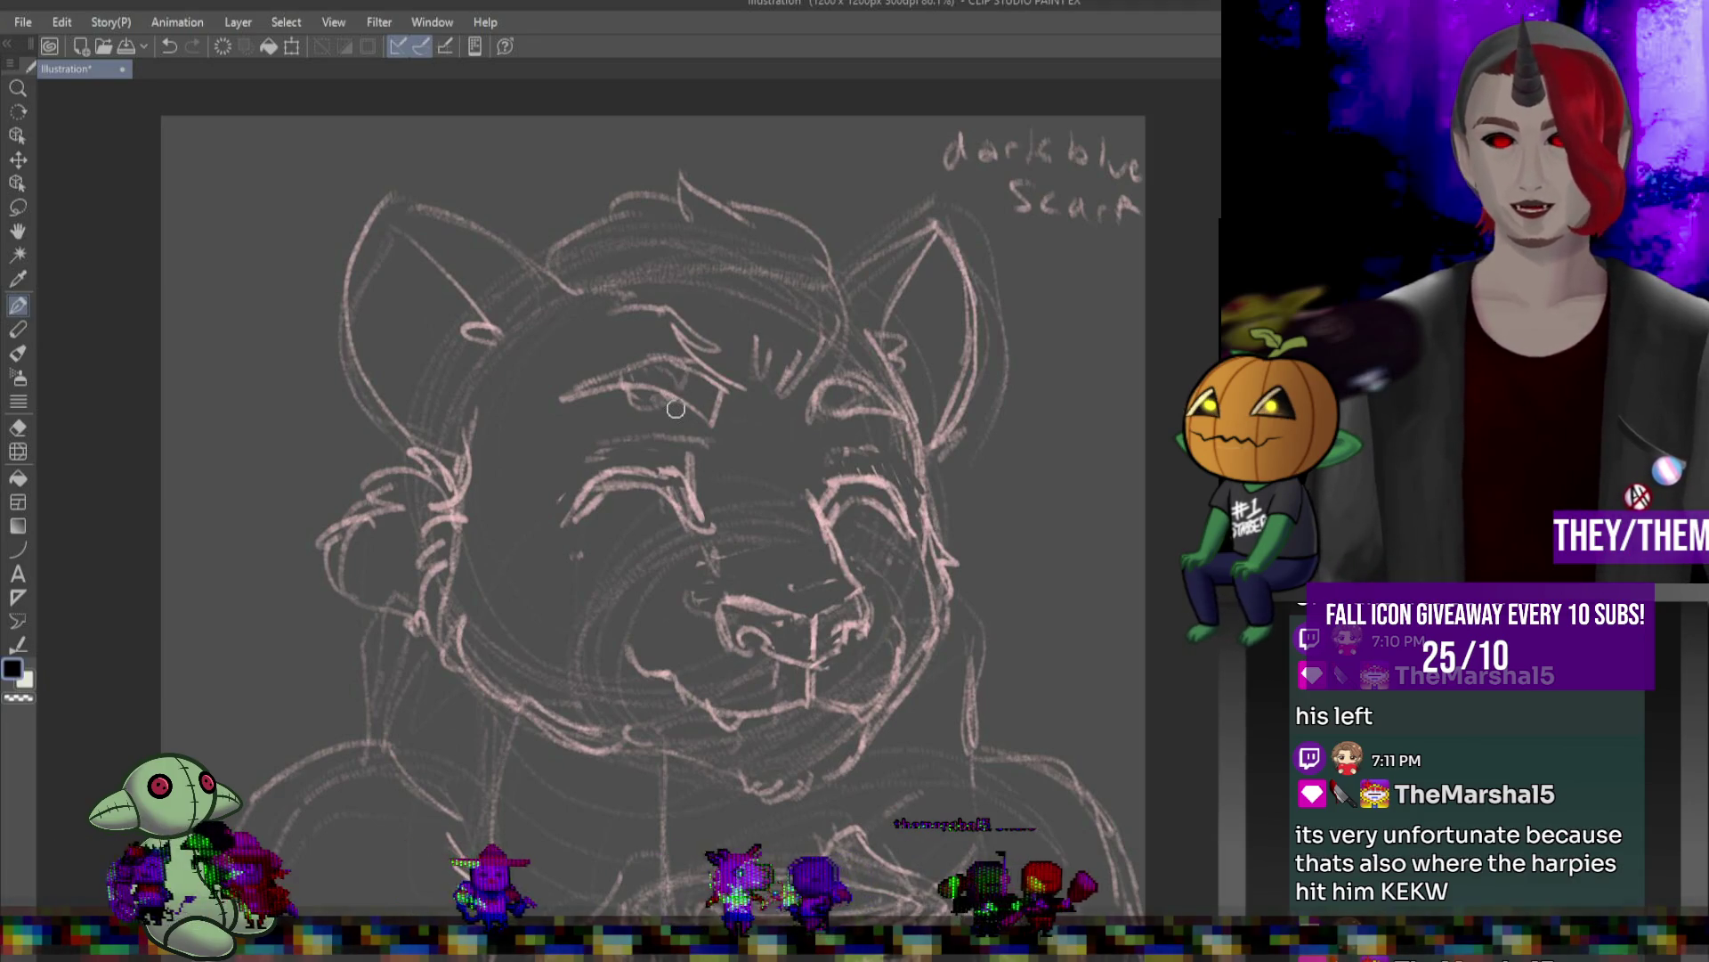
# - Ink the left ear's outer edge and a shorter redrawn inner line
pyautogui.moveTo(561, 289)
pyautogui.mouseDown()
pyautogui.moveTo(416, 206)
pyautogui.moveTo(364, 357)
pyautogui.mouseUp()
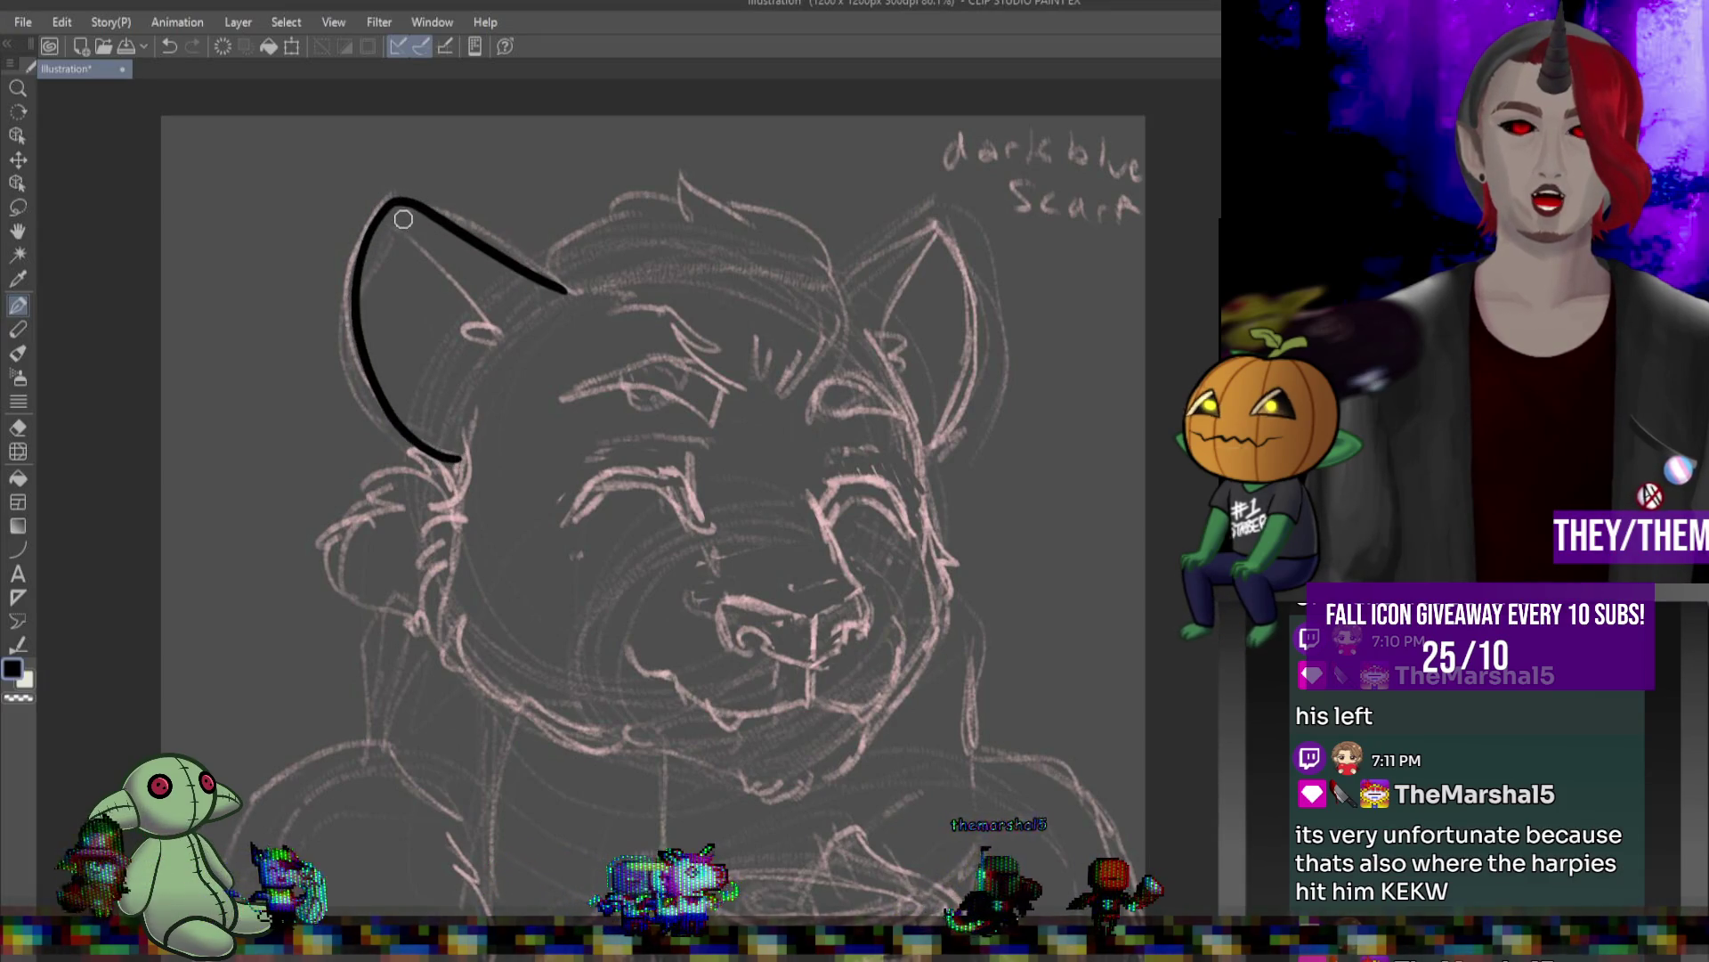
pyautogui.moveTo(396, 203); pyautogui.dragTo(494, 344)
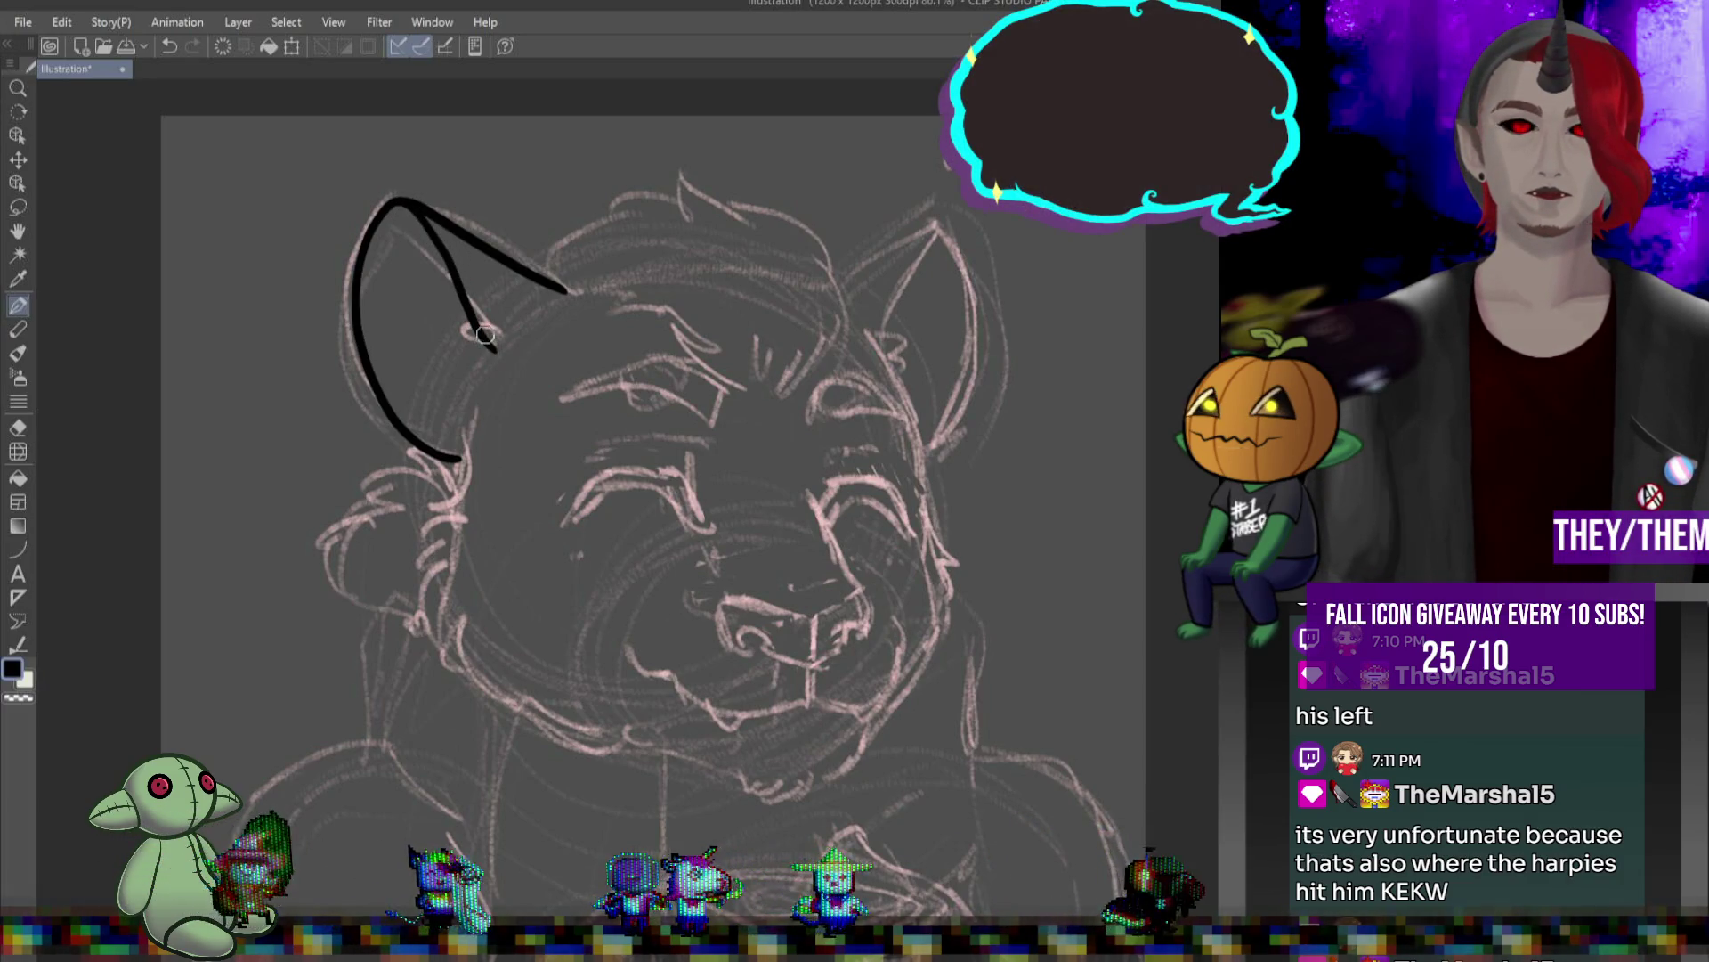
pyautogui.hotkey('ctrl', 'z')
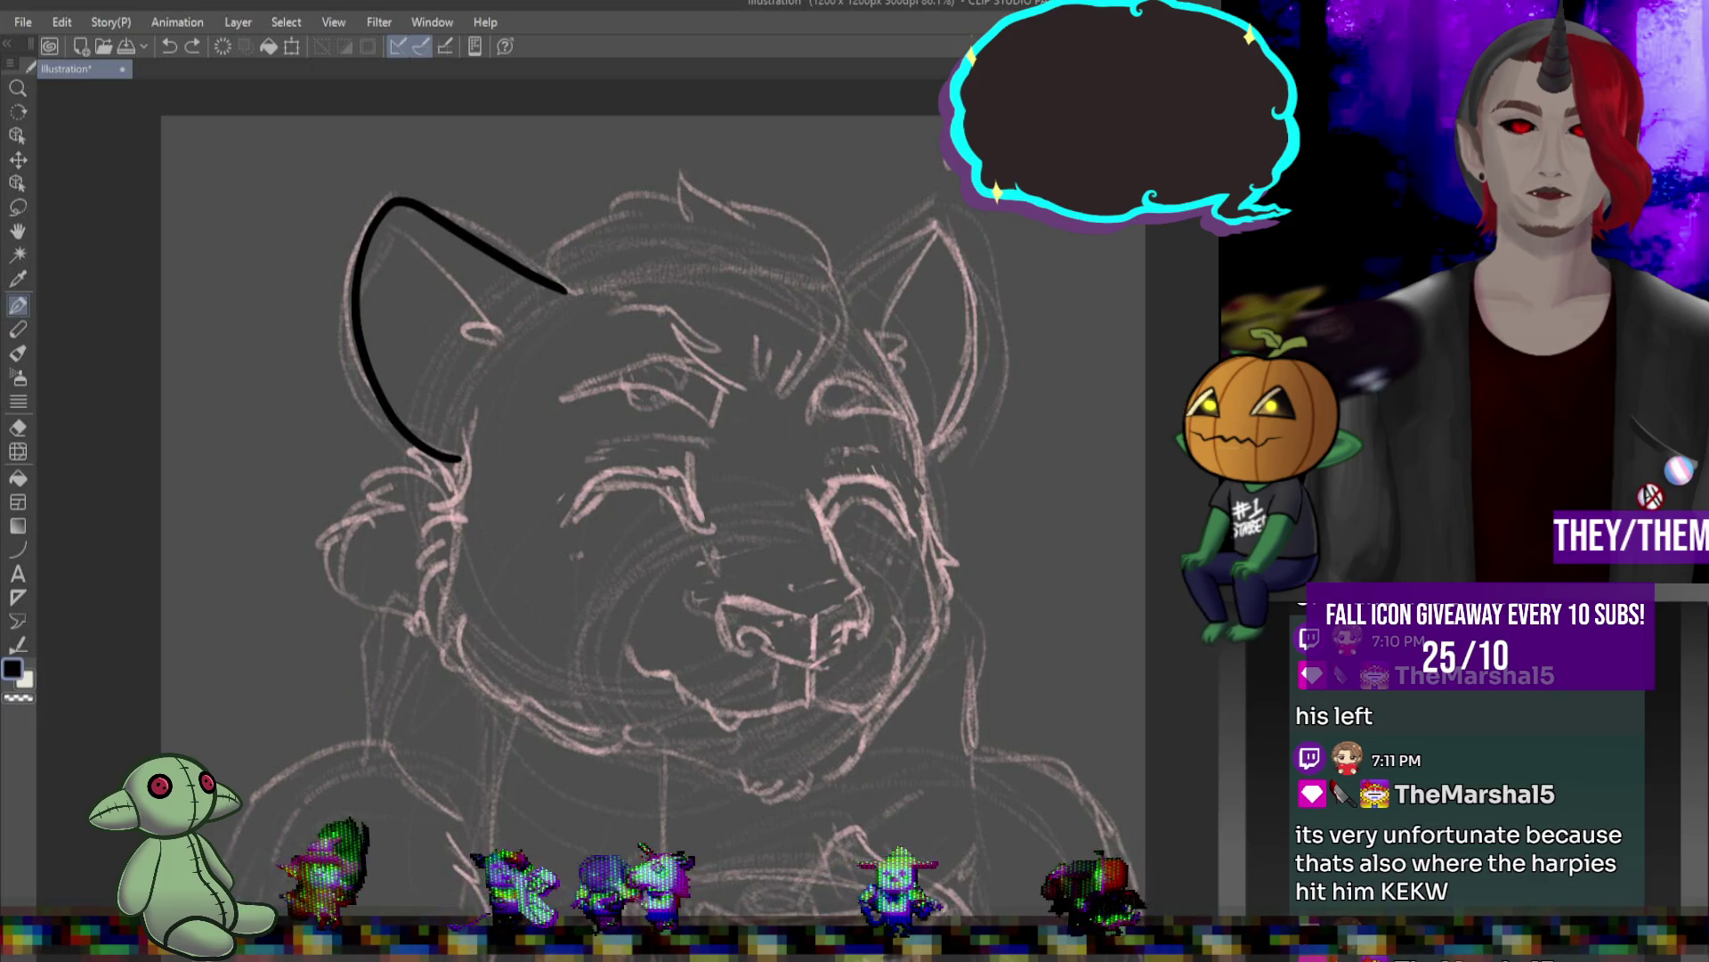
pyautogui.moveTo(397, 203); pyautogui.dragTo(459, 296)
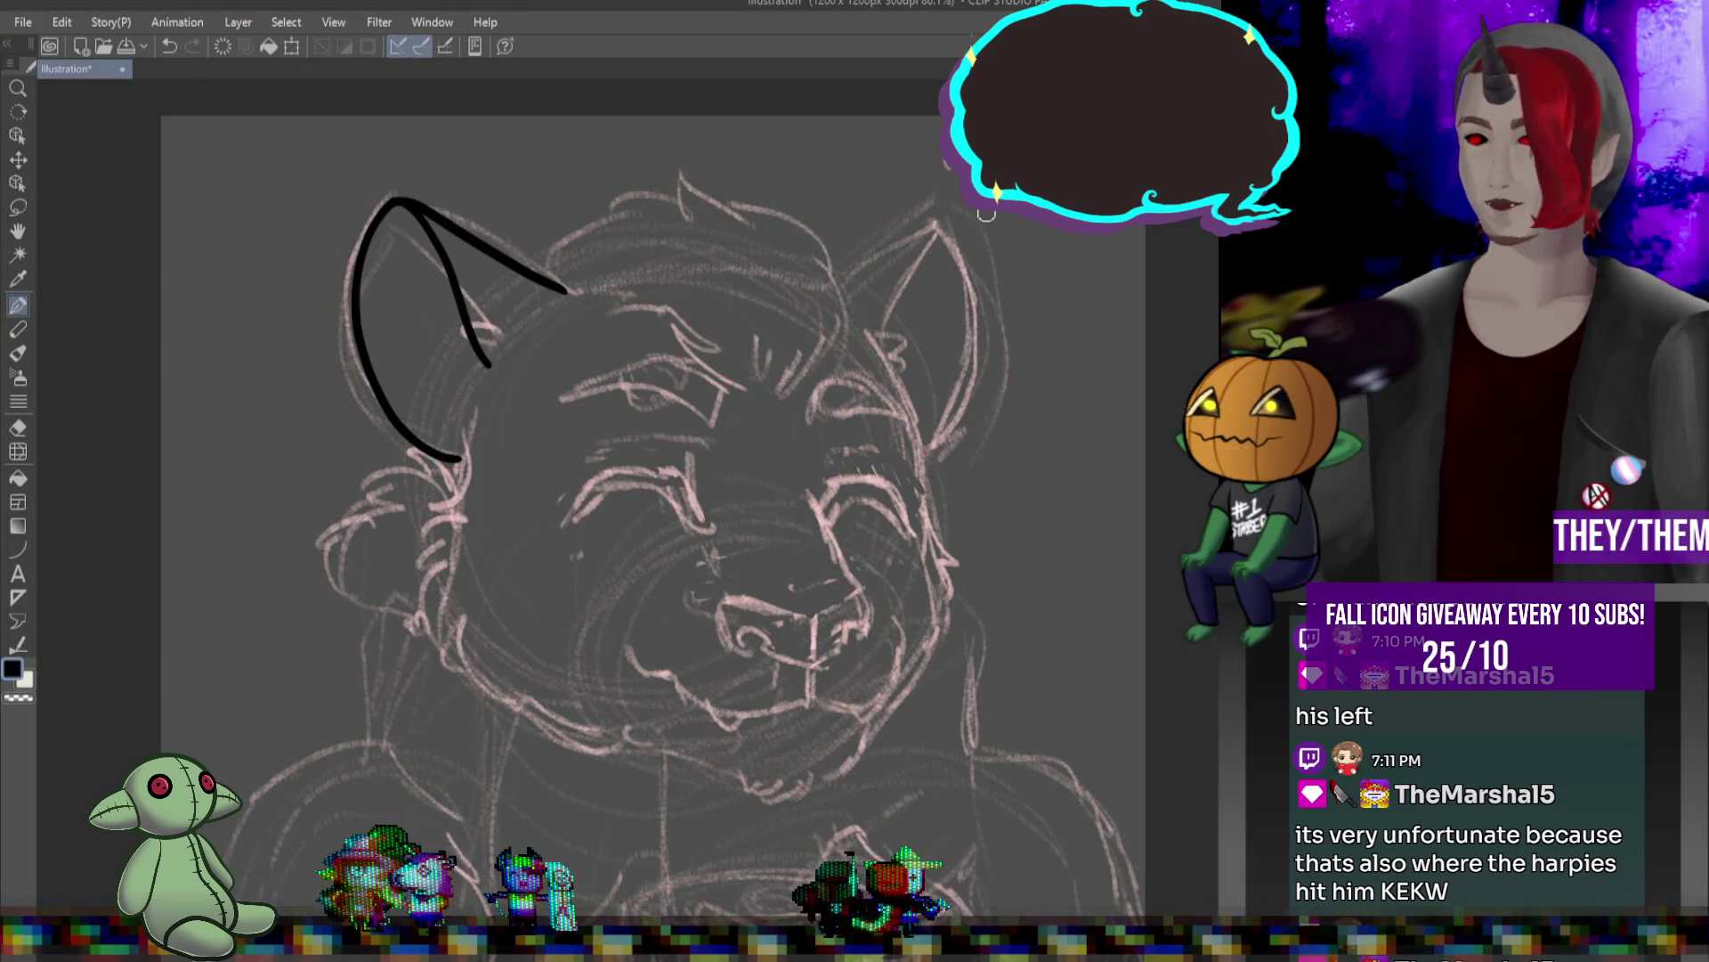
# - Ink the right ear's outer edge and inner line after undoing several trial strokes
pyautogui.moveTo(831, 279); pyautogui.dragTo(873, 267)
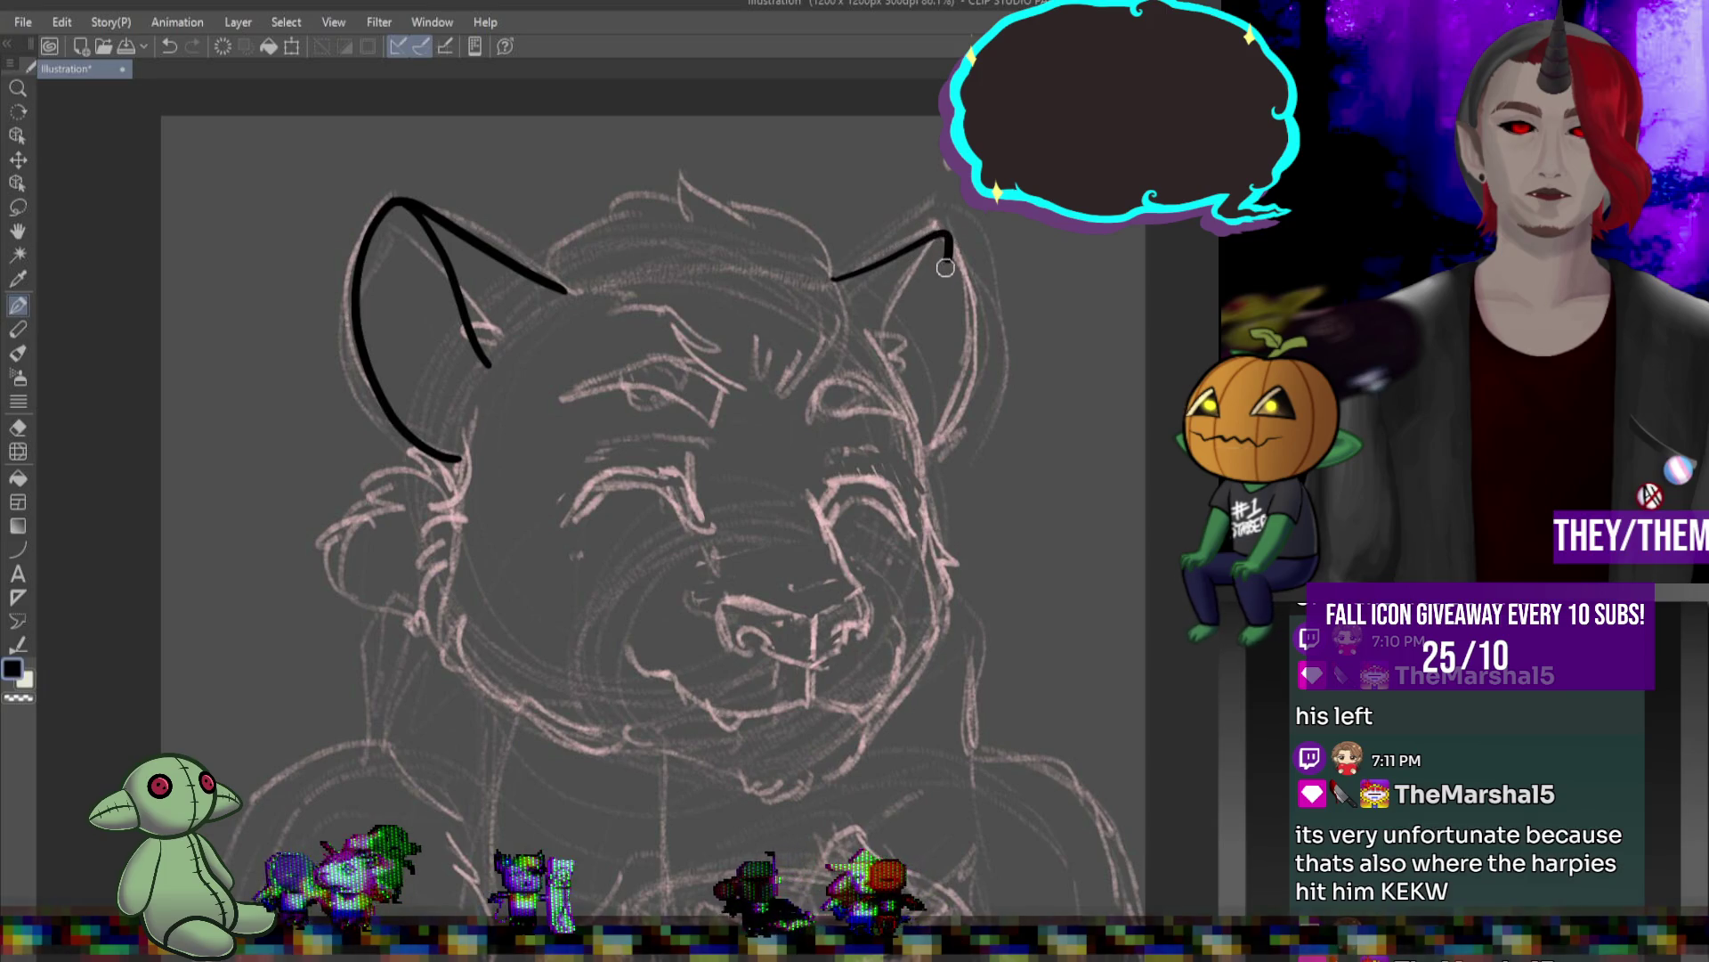
pyautogui.hotkey('ctrl', 'z')
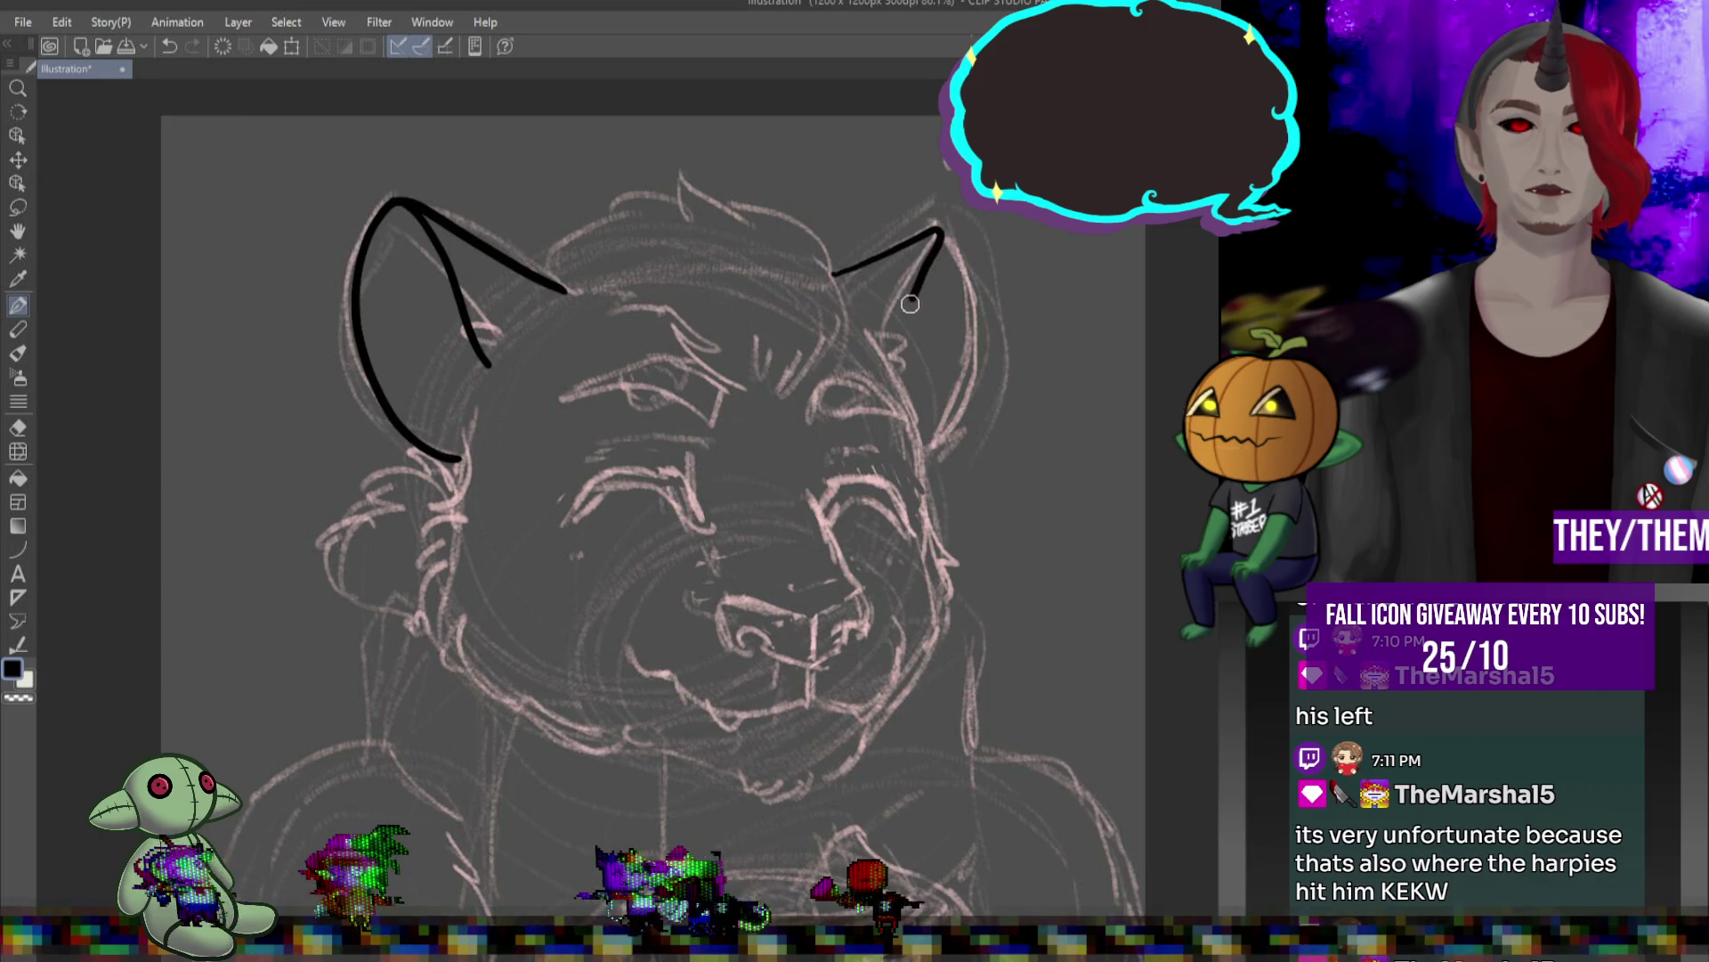
pyautogui.moveTo(910, 303); pyautogui.dragTo(887, 342)
pyautogui.hotkey('ctrl', 'z')
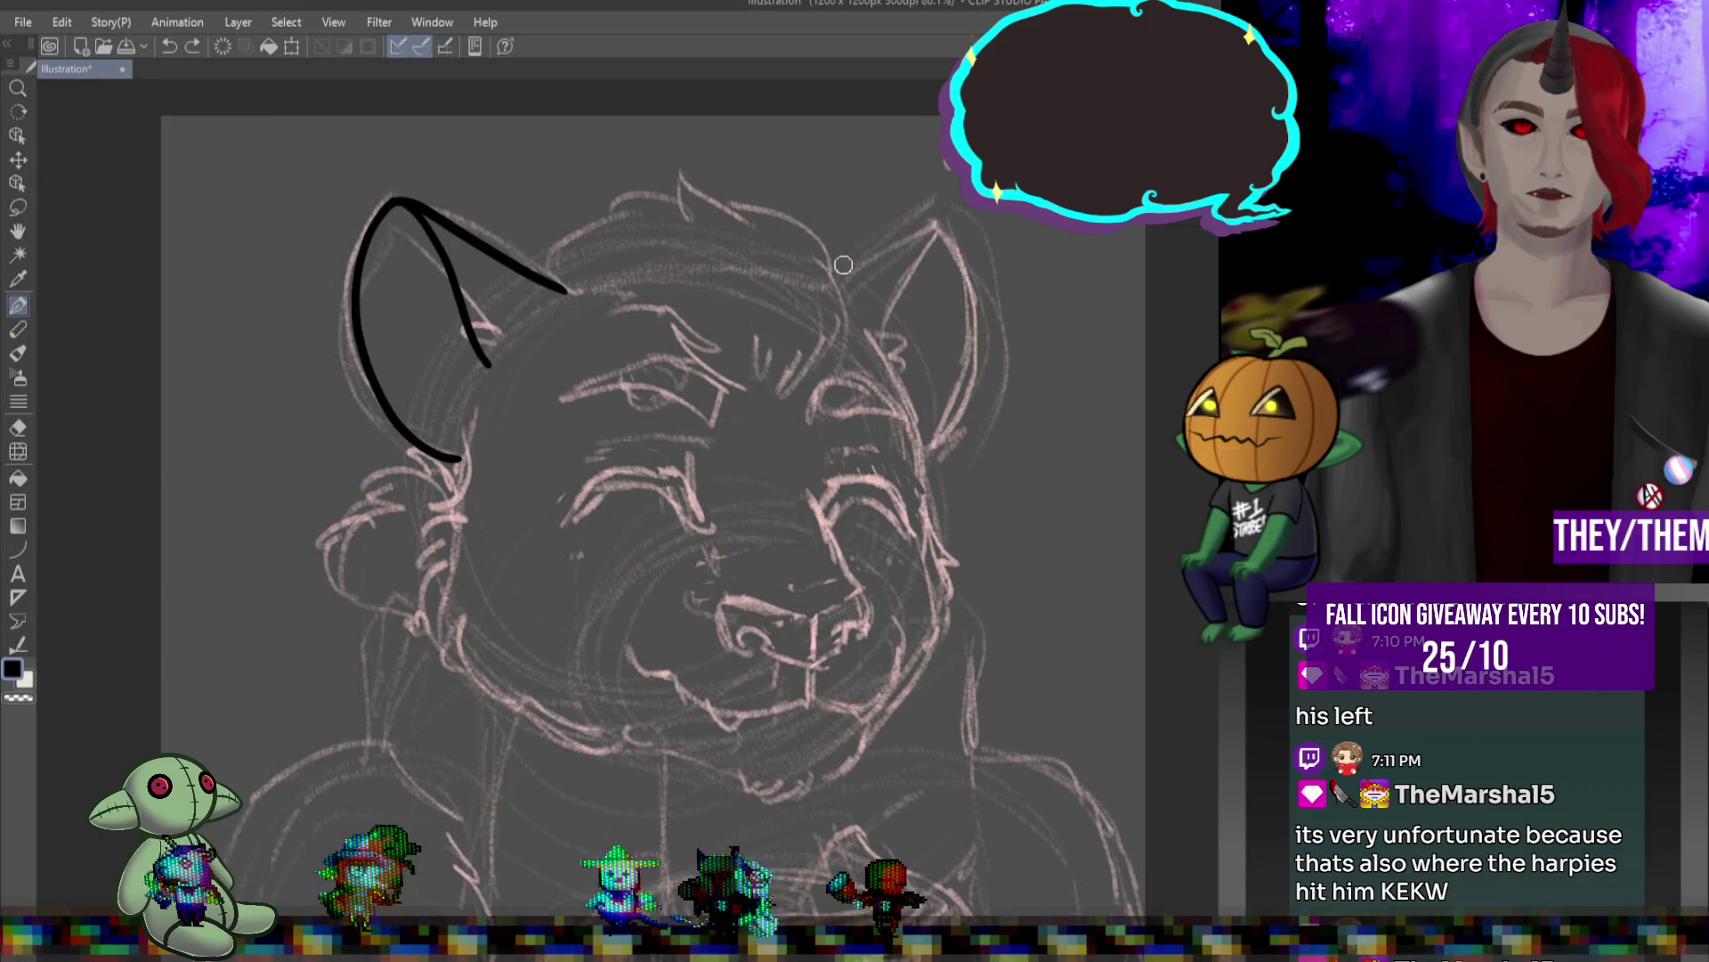
pyautogui.hotkey('ctrl', 'z')
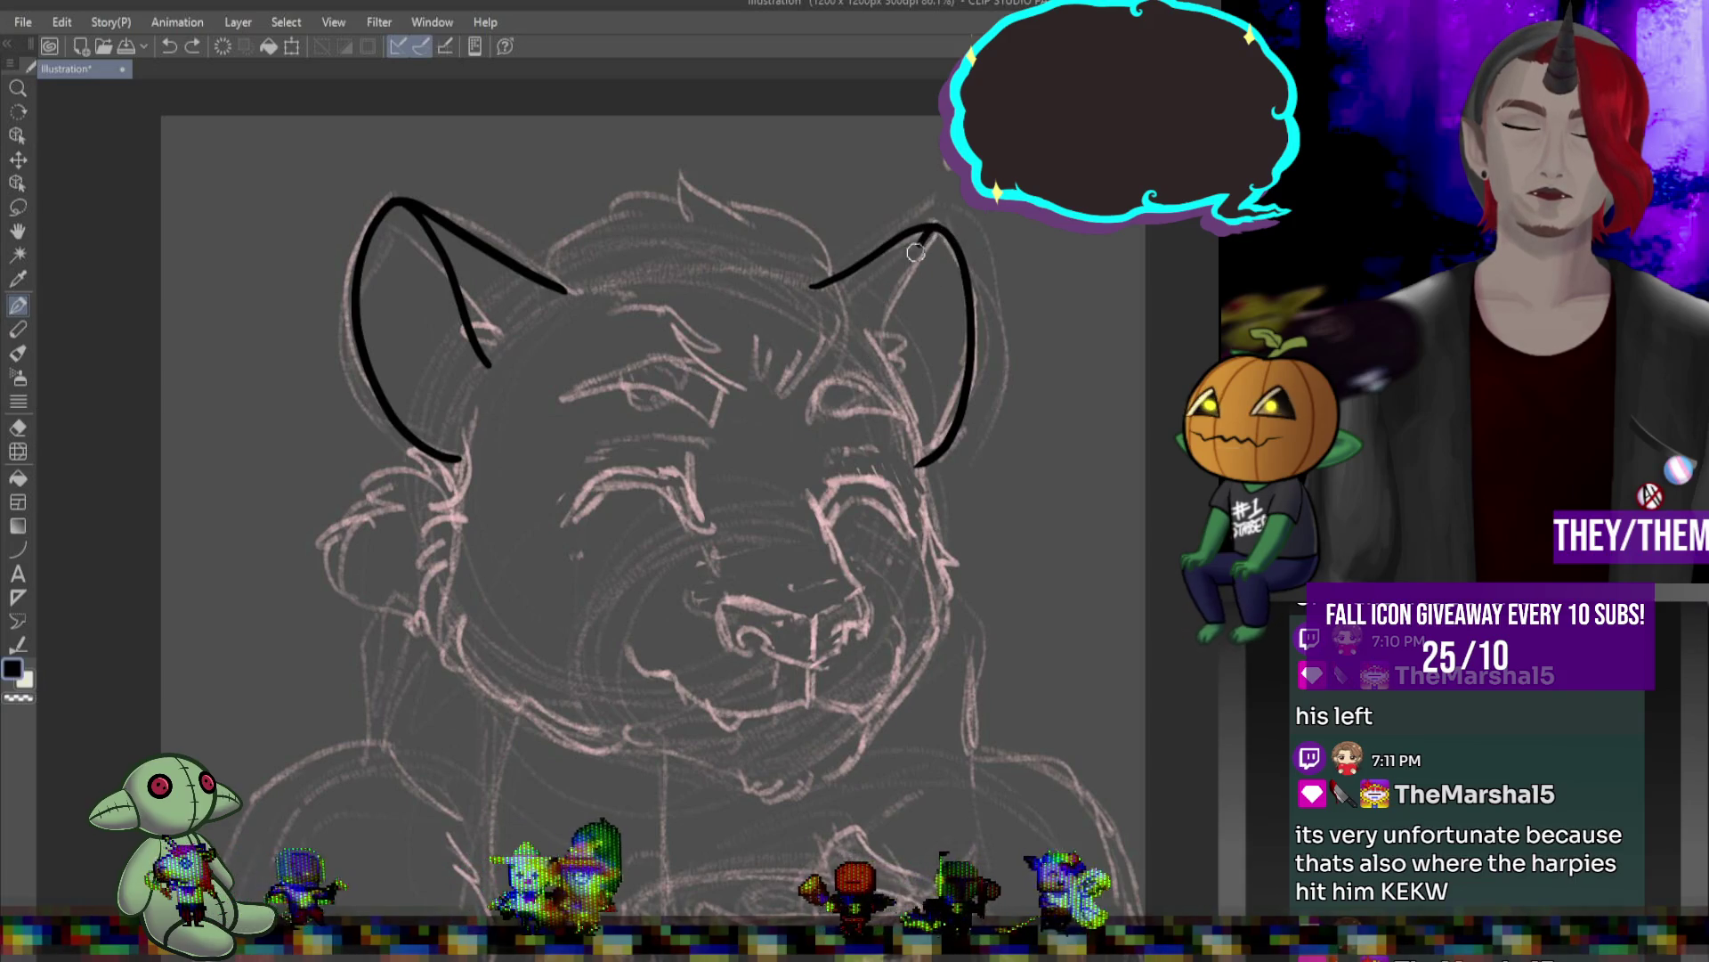
pyautogui.hotkey('ctrl', 'z')
pyautogui.moveTo(937, 224); pyautogui.dragTo(927, 304)
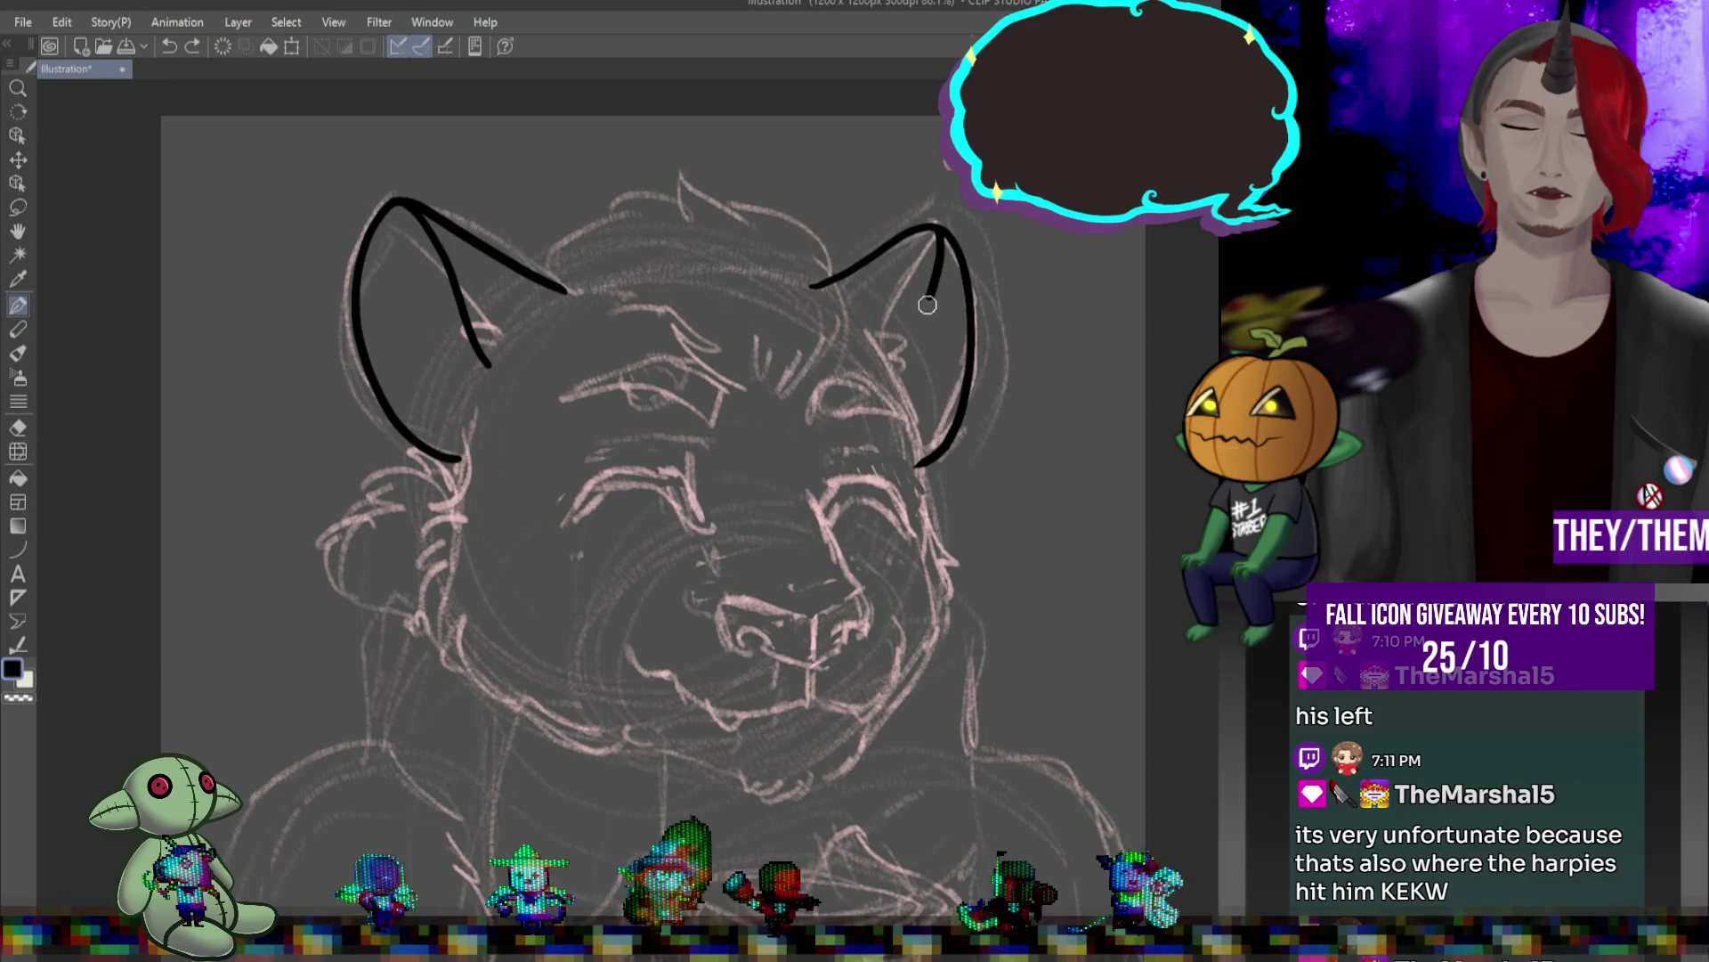
pyautogui.hotkey('ctrl', 'z')
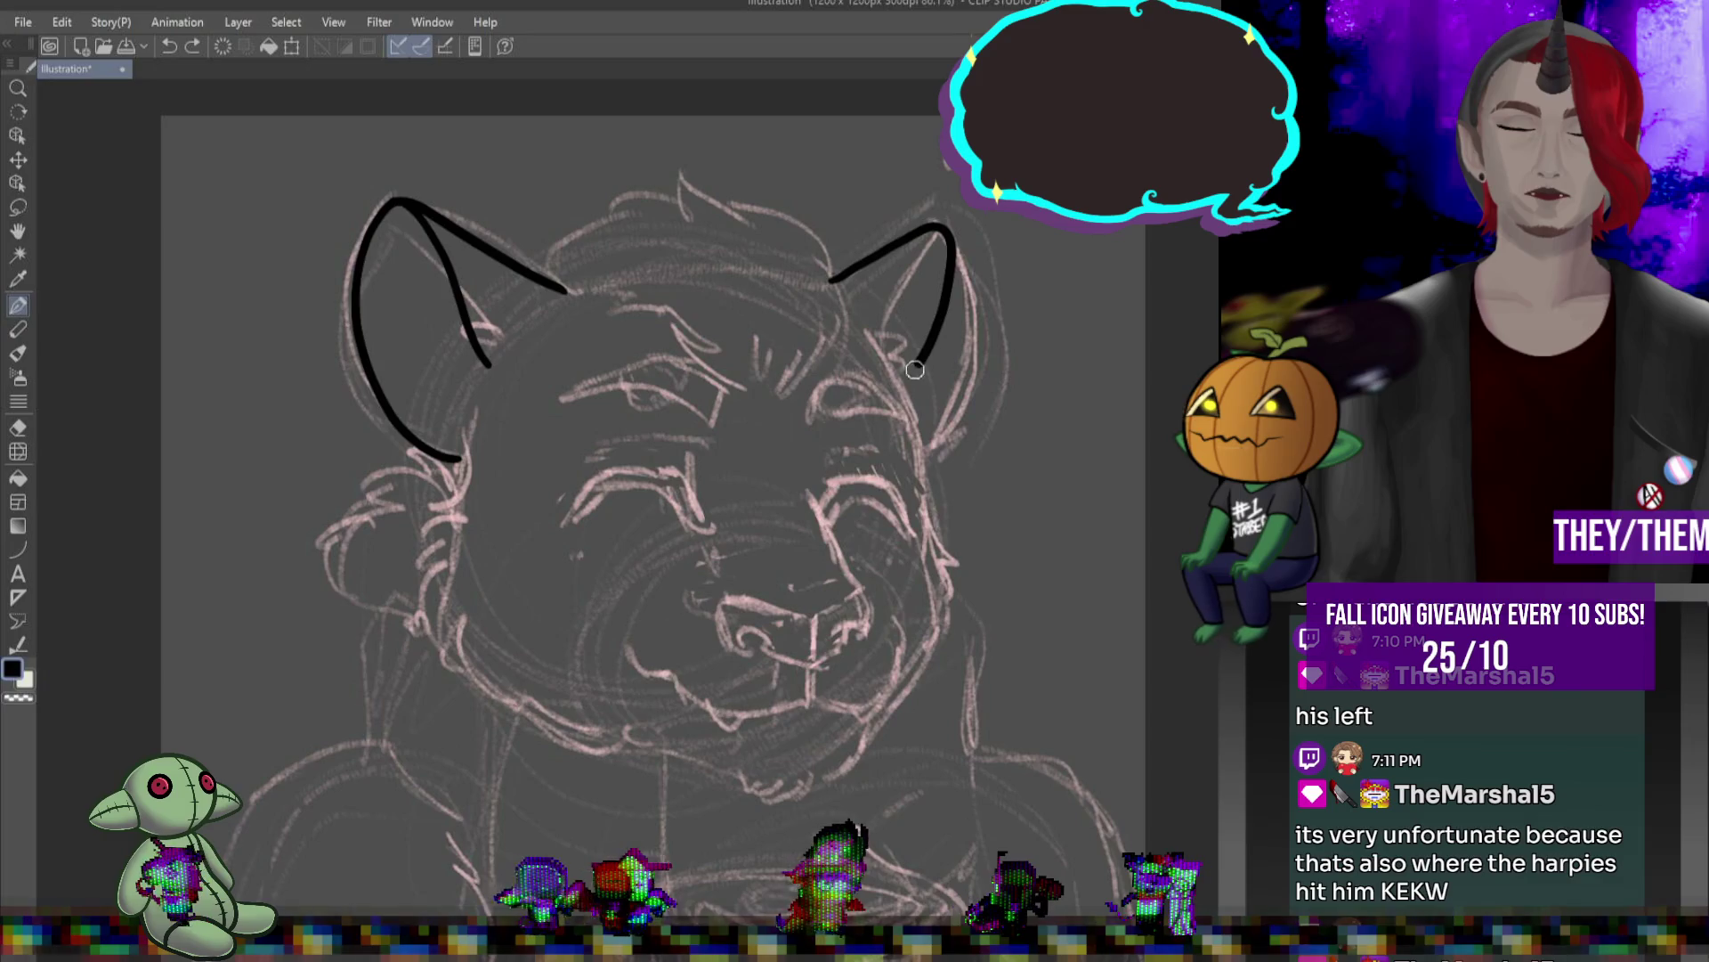
pyautogui.moveTo(960, 278)
pyautogui.mouseDown()
pyautogui.moveTo(963, 361)
pyautogui.moveTo(922, 436)
pyautogui.mouseUp()
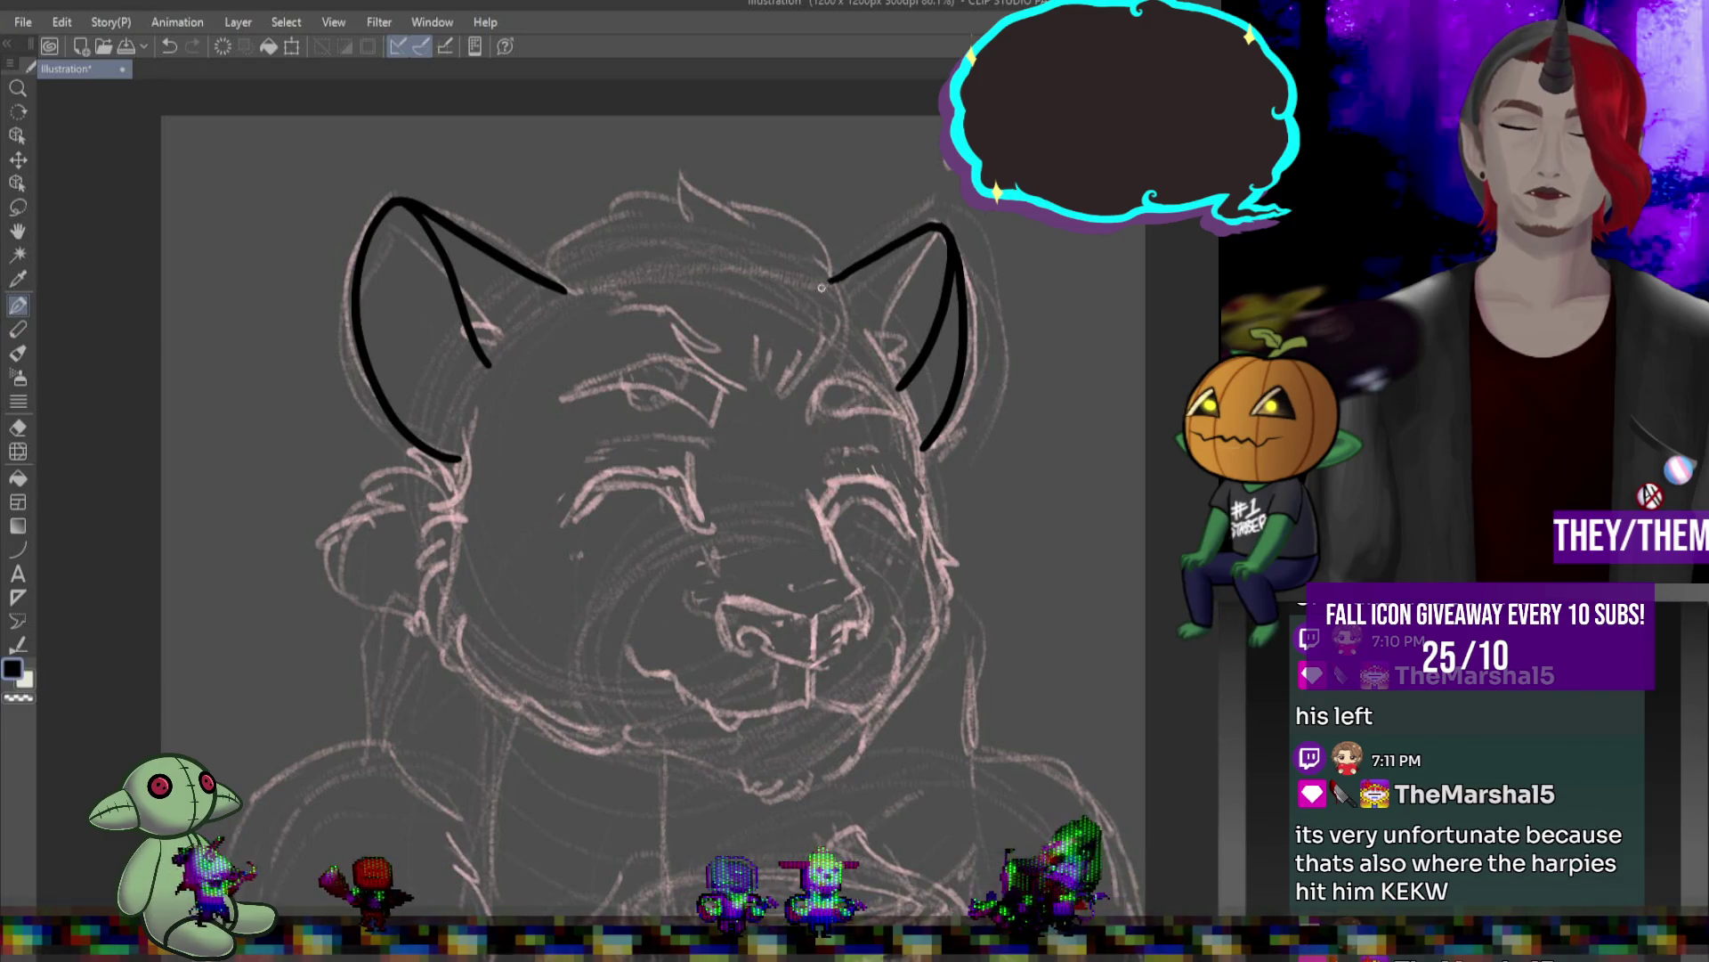
pyautogui.moveTo(853, 267); pyautogui.dragTo(824, 282)
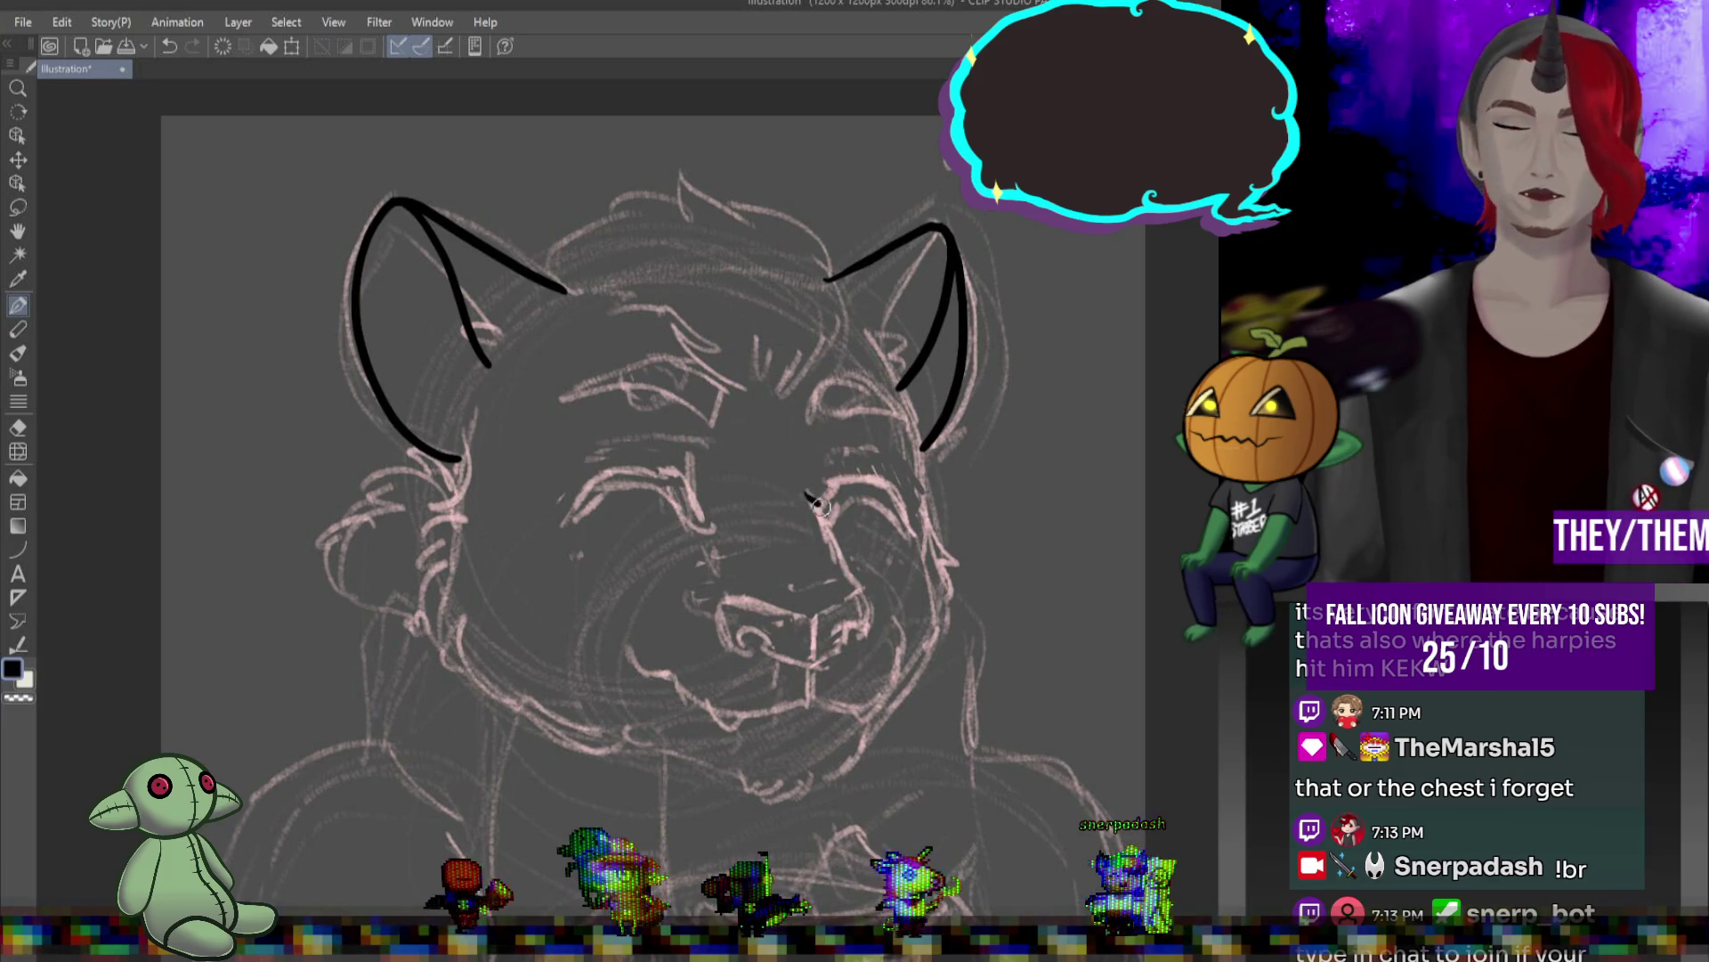
# - Ink the muzzle side and the nose's top line, hooking down at its left end
pyautogui.moveTo(805, 494); pyautogui.dragTo(828, 532)
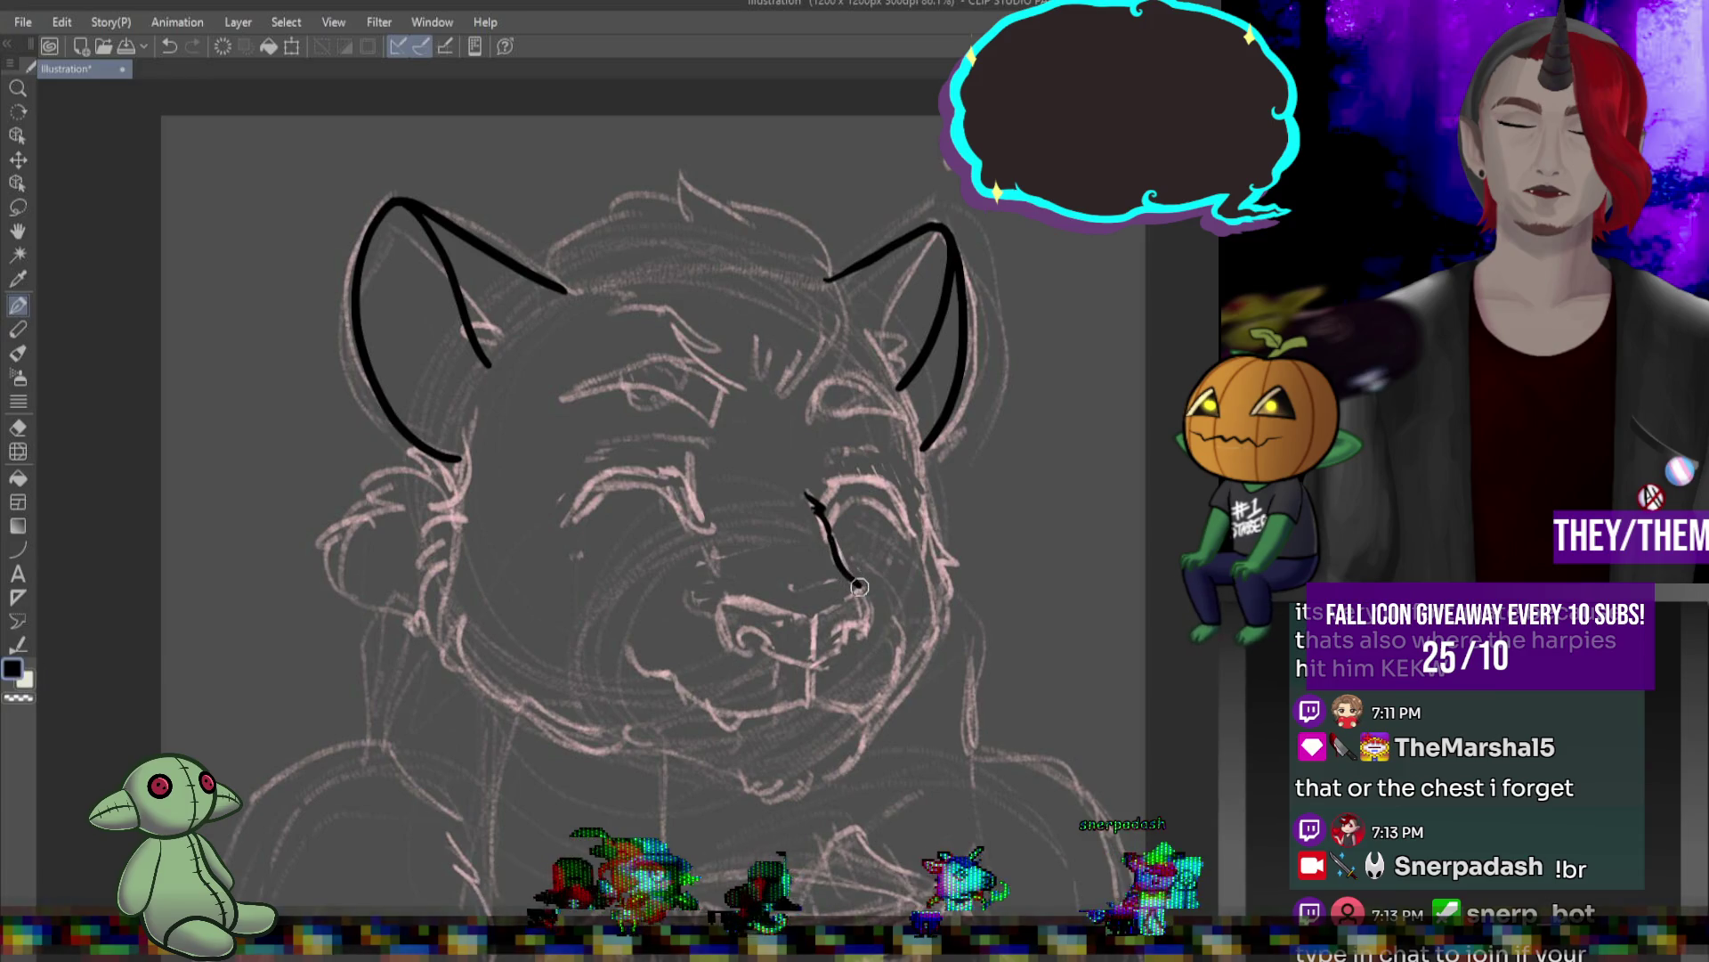
pyautogui.hotkey('ctrl', 'z')
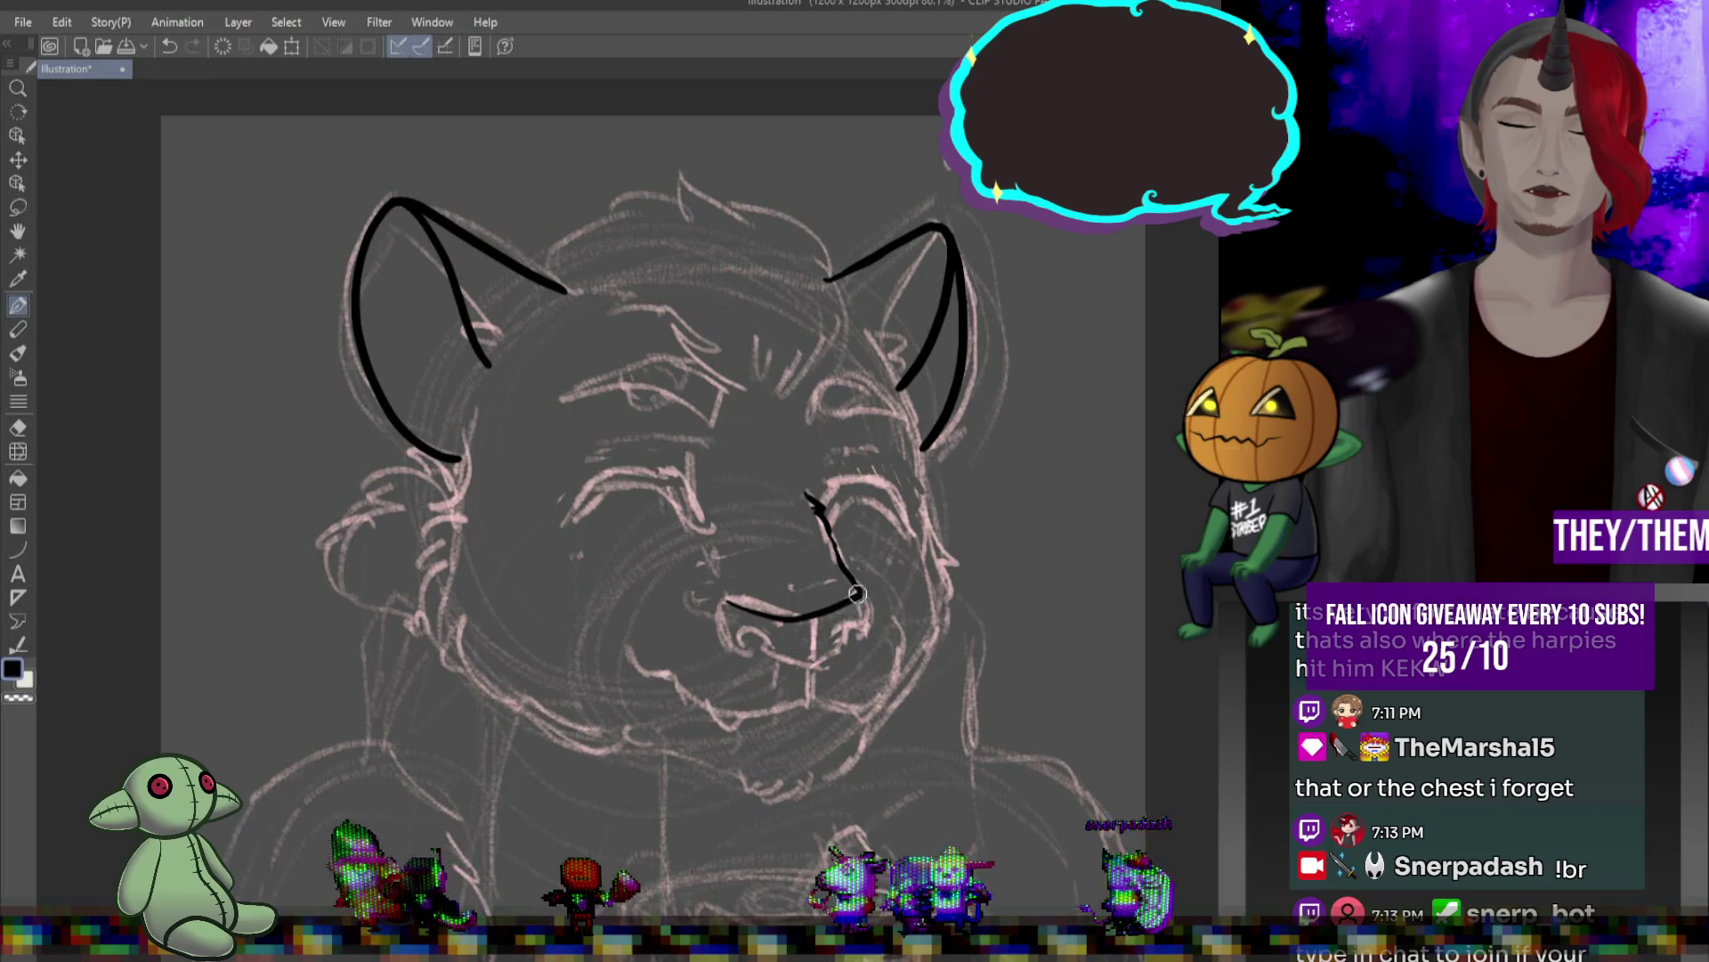
pyautogui.hotkey('ctrl', 'z')
pyautogui.moveTo(731, 596)
pyautogui.mouseDown()
pyautogui.moveTo(782, 612)
pyautogui.moveTo(862, 594)
pyautogui.mouseUp()
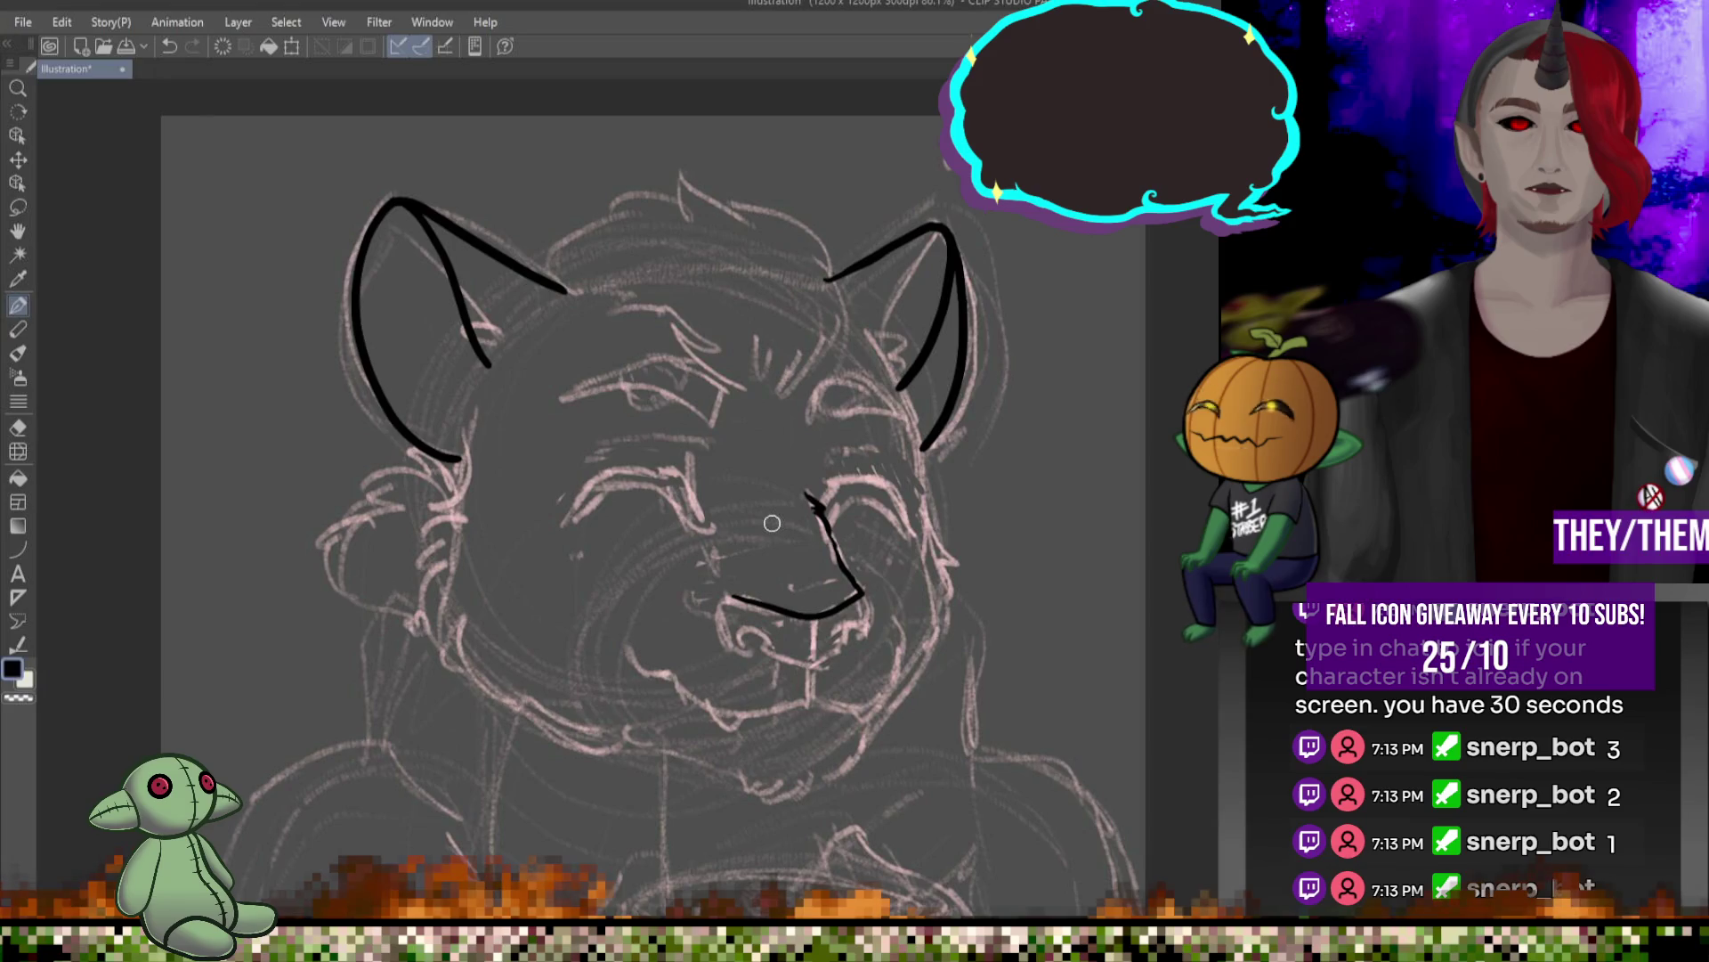
pyautogui.moveTo(731, 595); pyautogui.dragTo(725, 628)
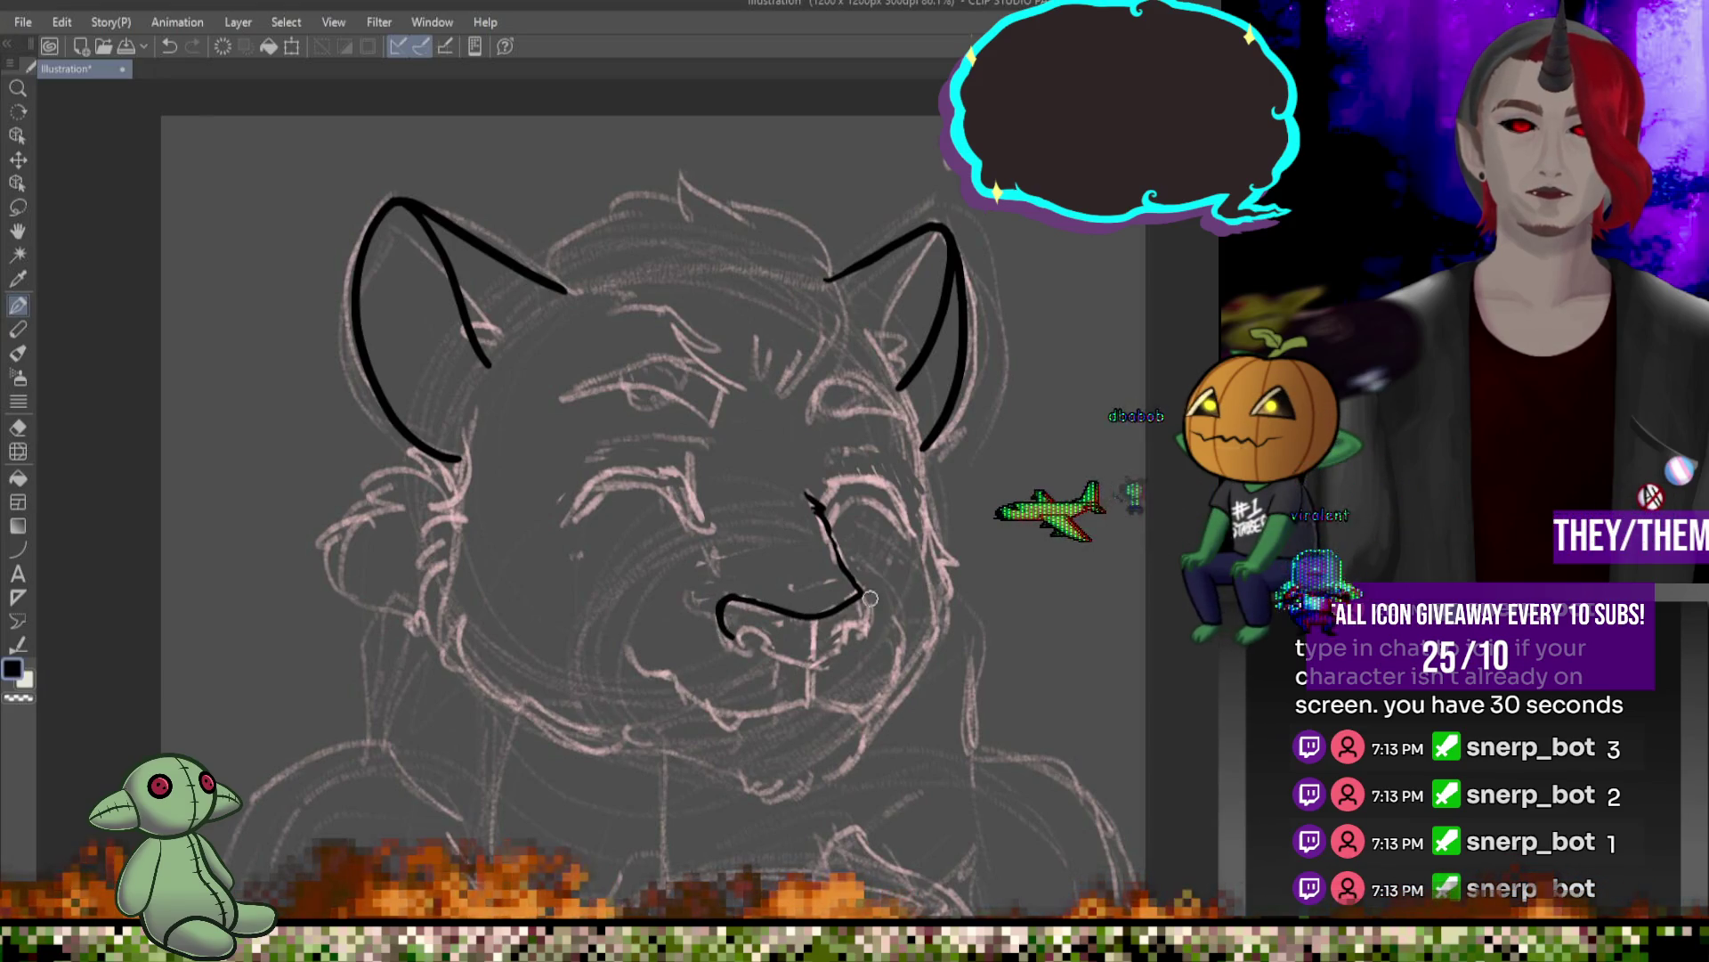
# - Add a small nostril curl and a short line down from the nose
pyautogui.moveTo(728, 624); pyautogui.dragTo(784, 657)
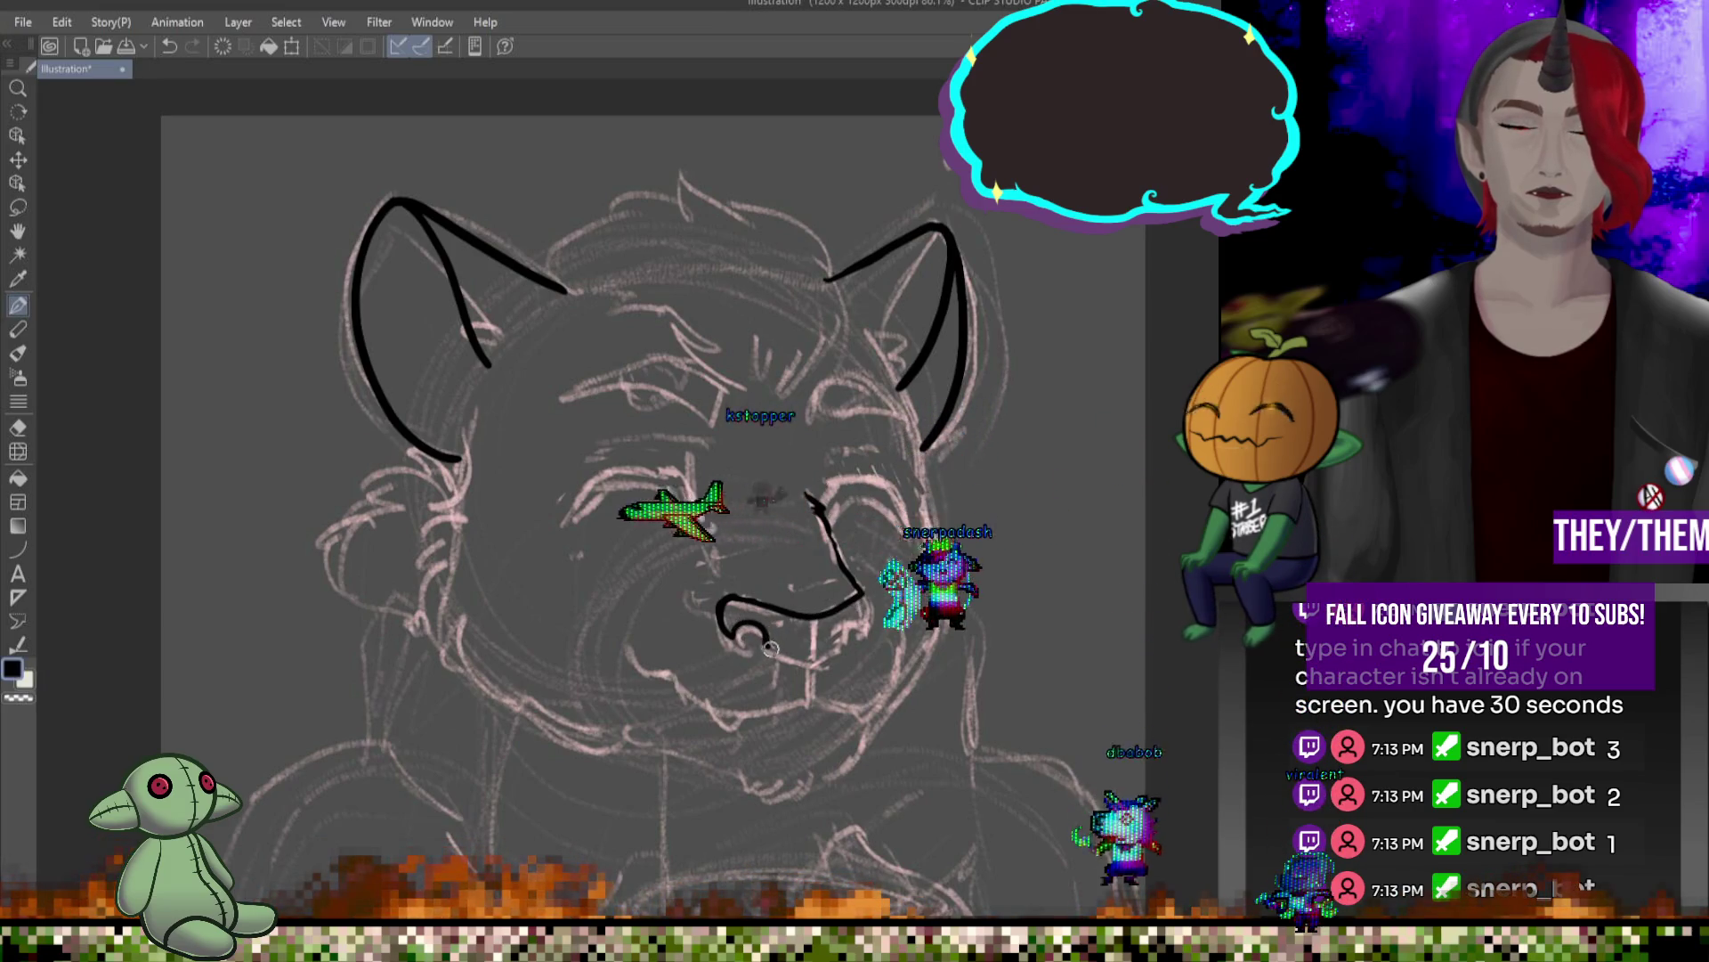
pyautogui.hotkey('ctrl', 'z')
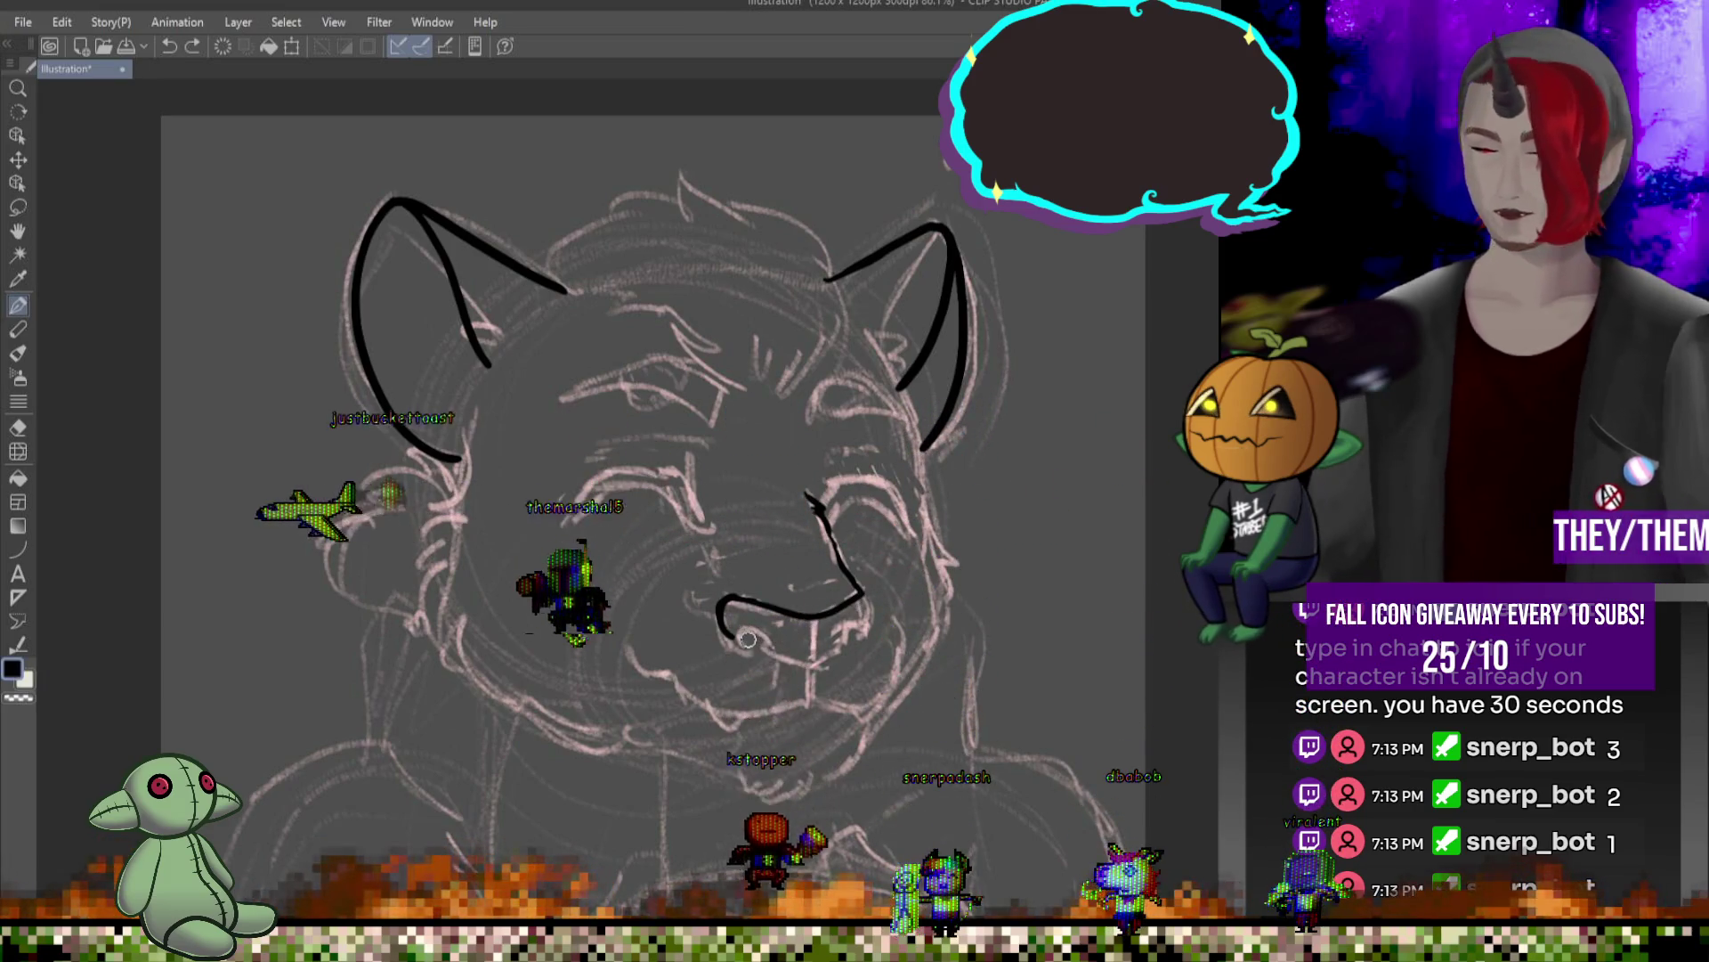
pyautogui.moveTo(746, 634); pyautogui.dragTo(762, 643)
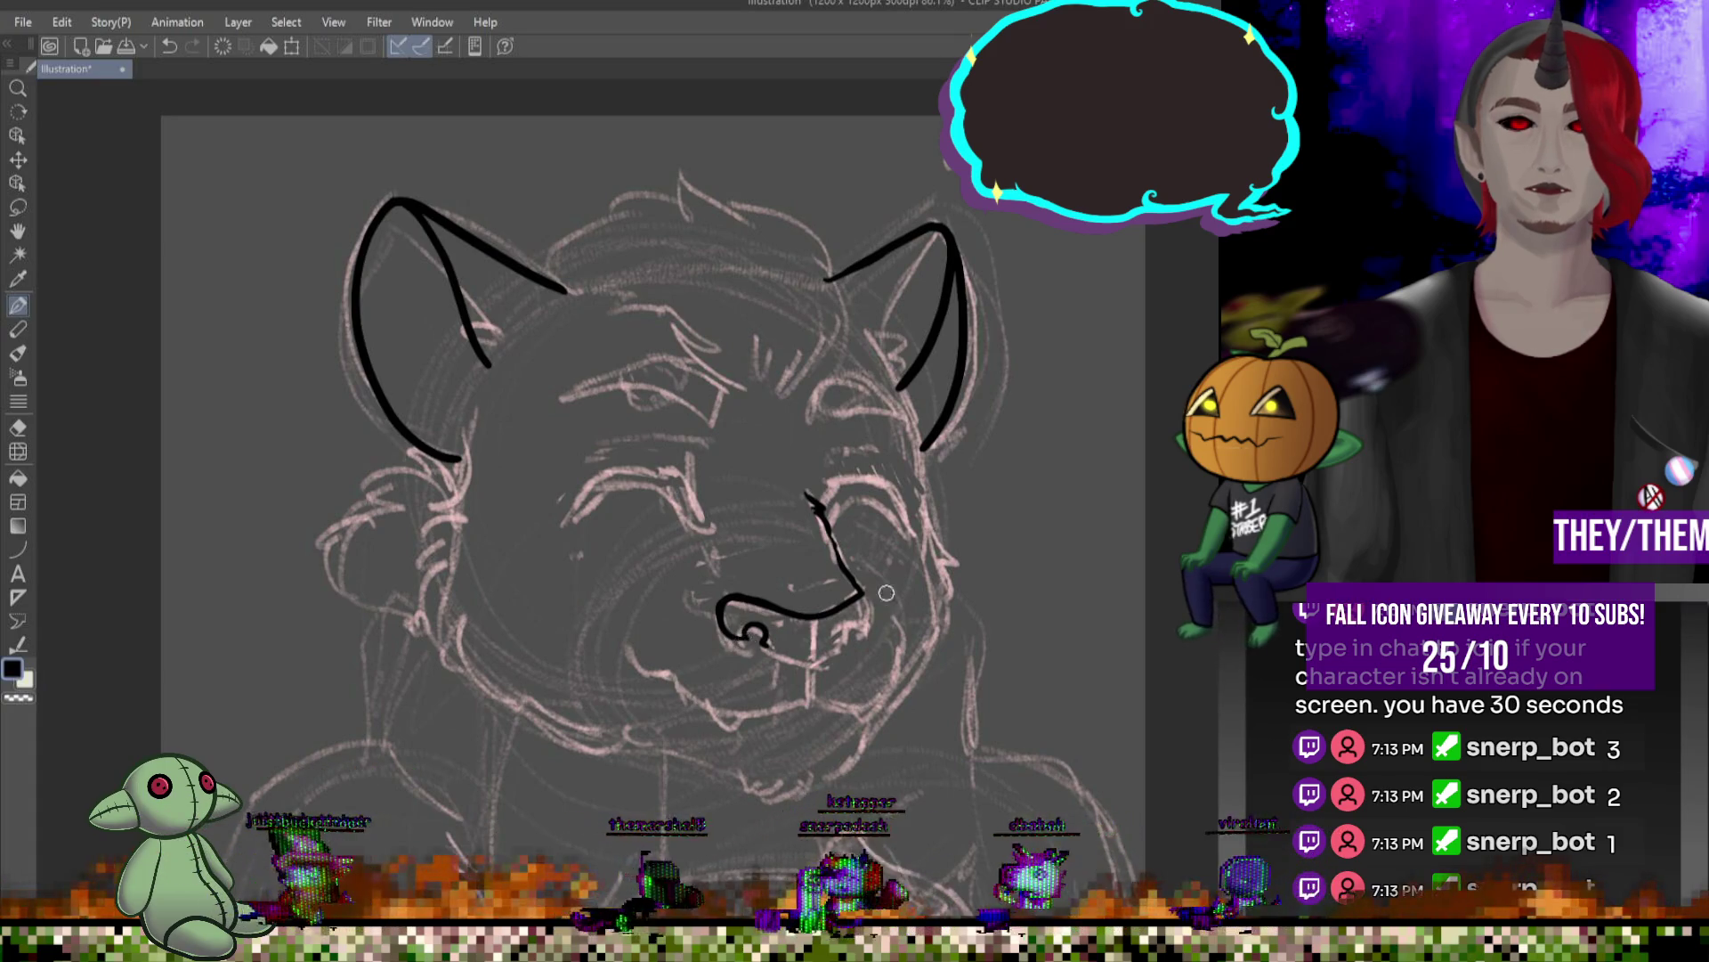
pyautogui.moveTo(820, 620); pyautogui.dragTo(817, 663)
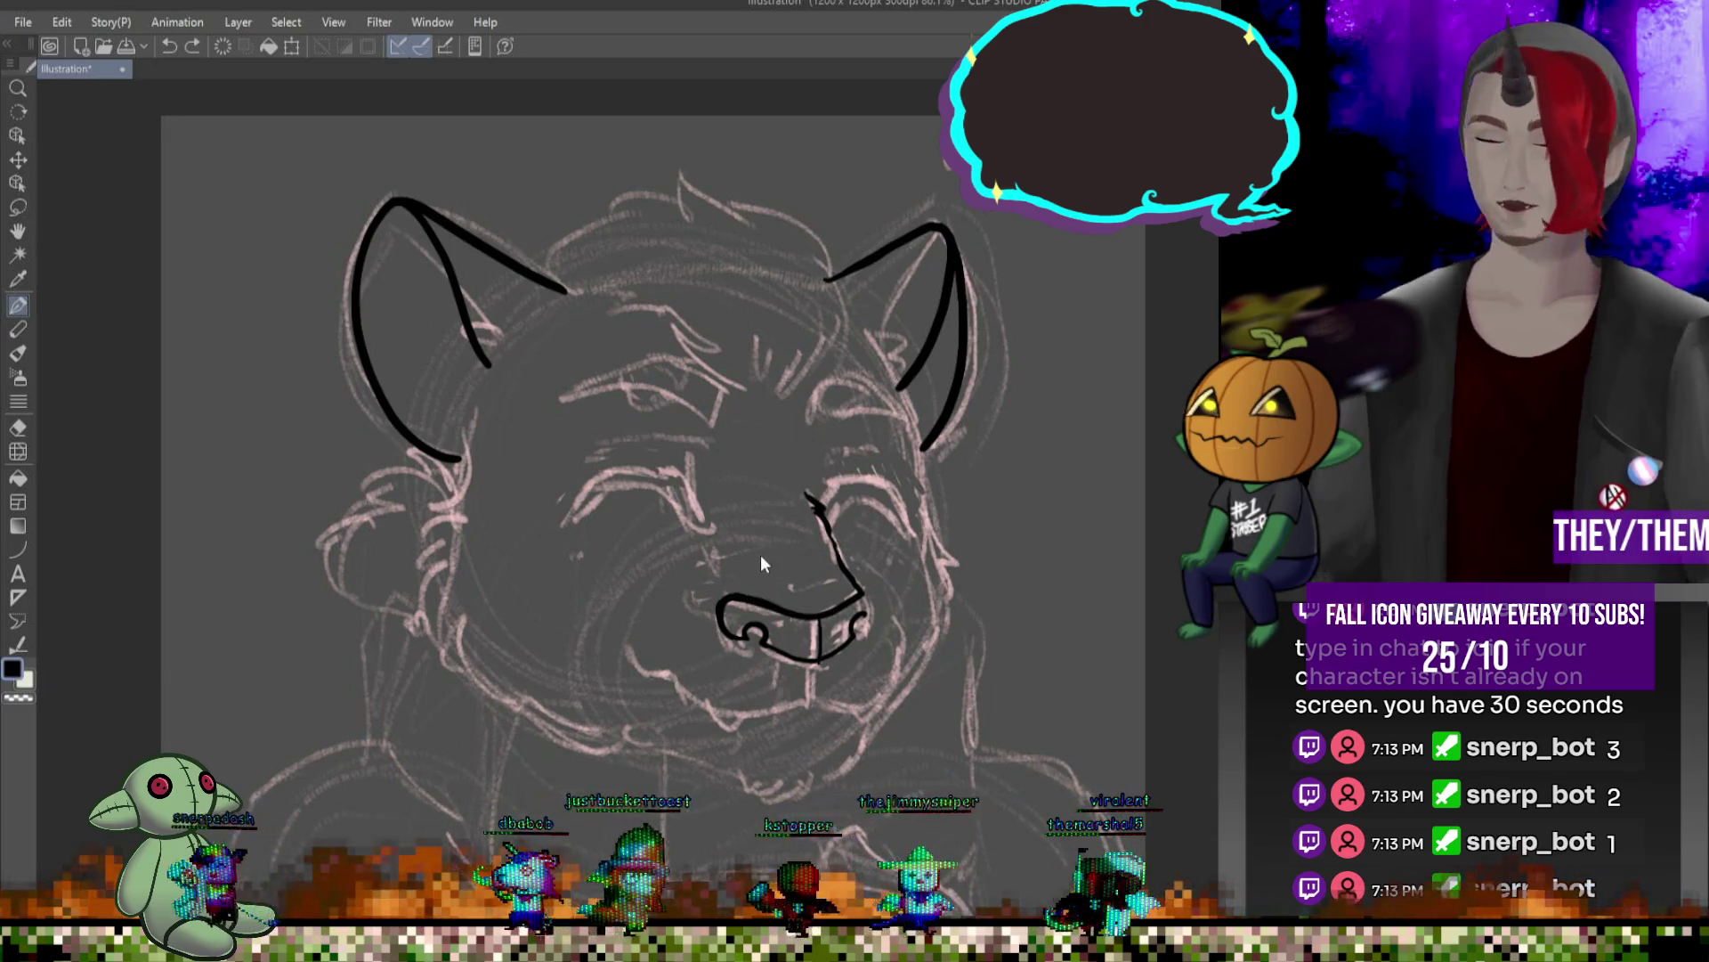
pyautogui.hotkey('ctrl', 'z')
pyautogui.hotkey('ctrl', 'z')
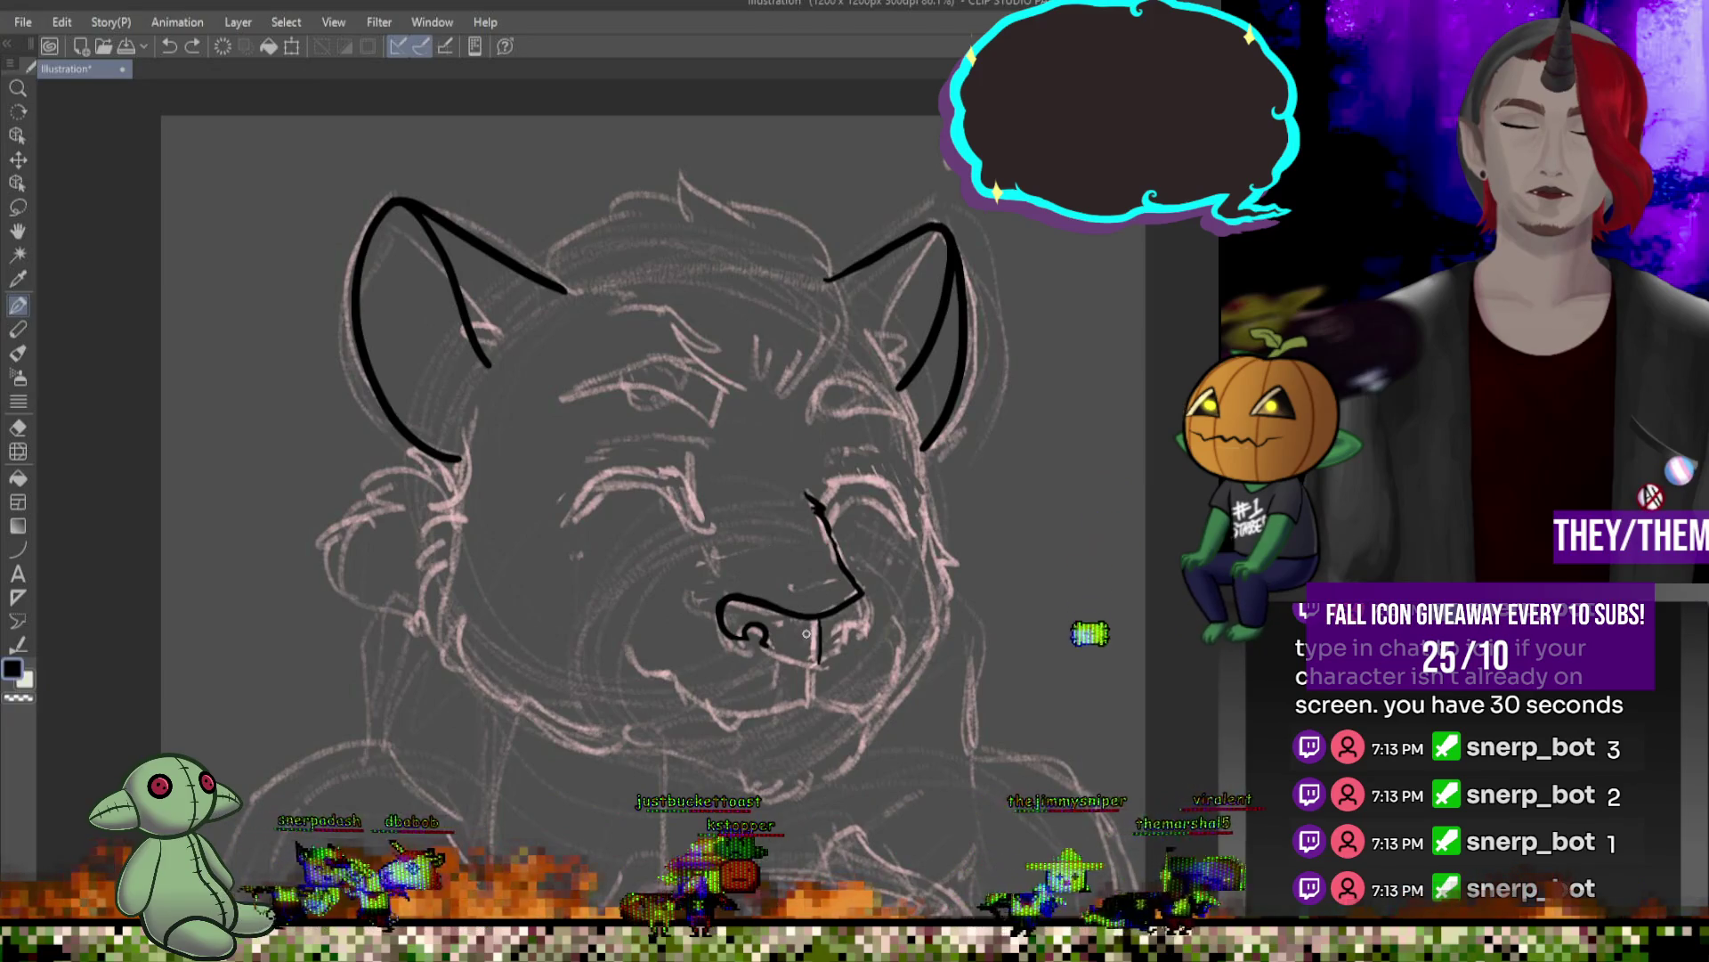
pyautogui.hotkey('ctrl', 'z')
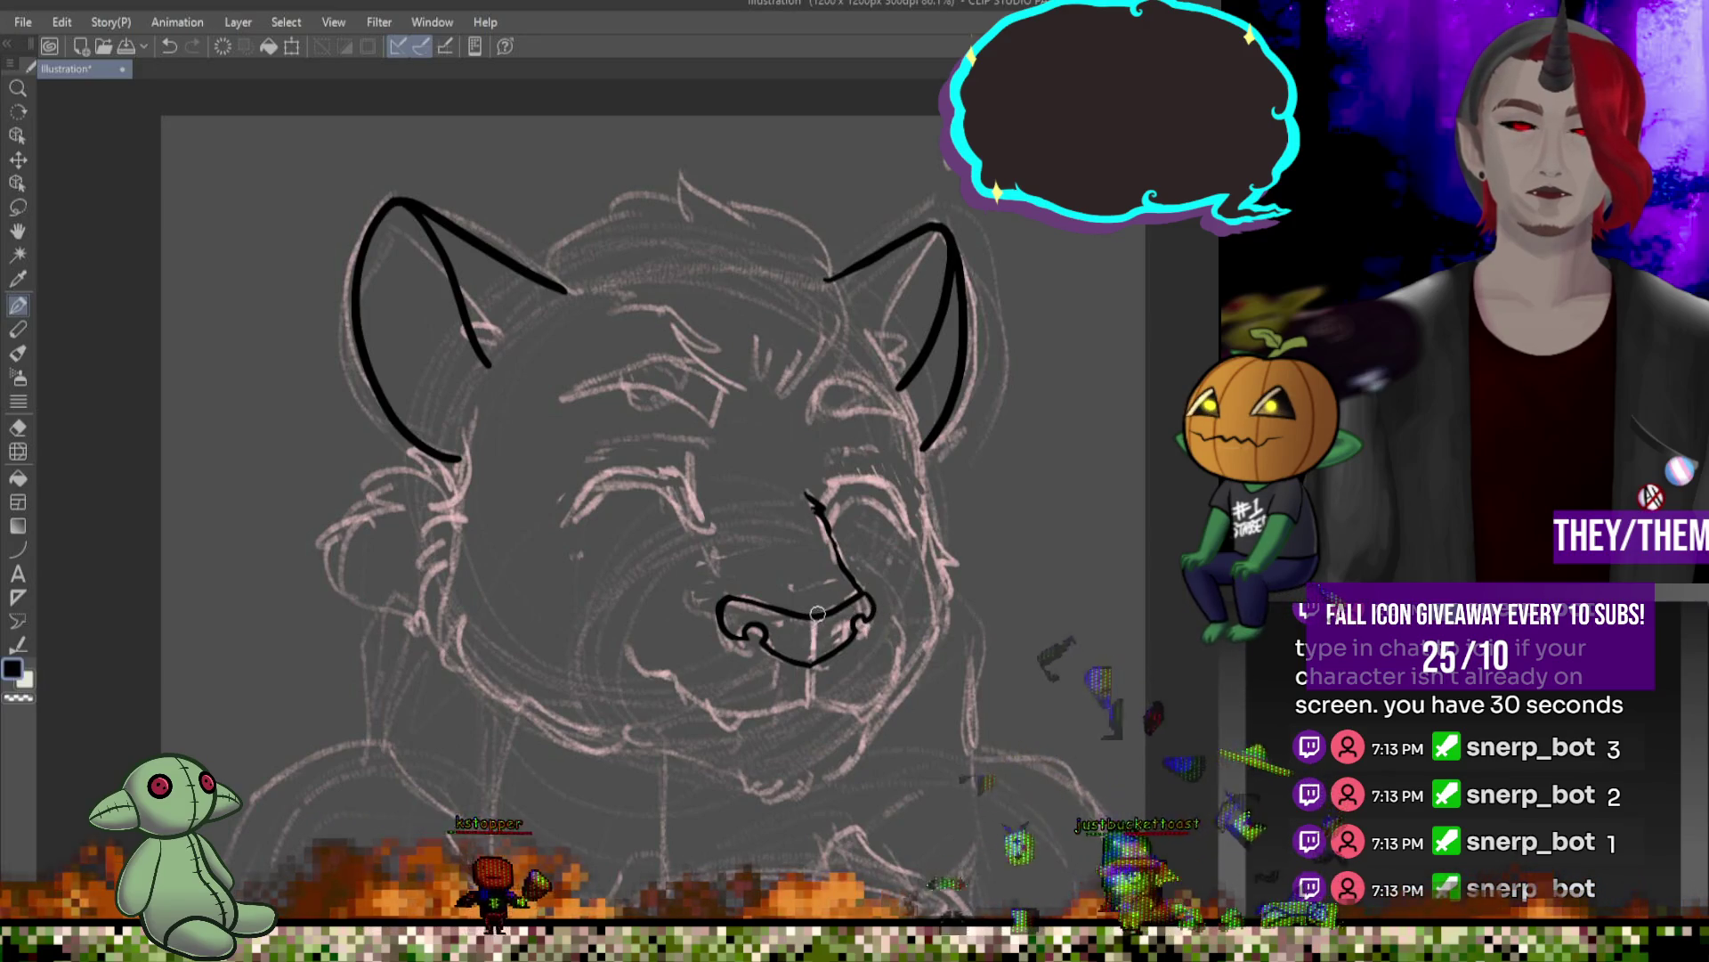
pyautogui.moveTo(819, 625); pyautogui.dragTo(813, 660)
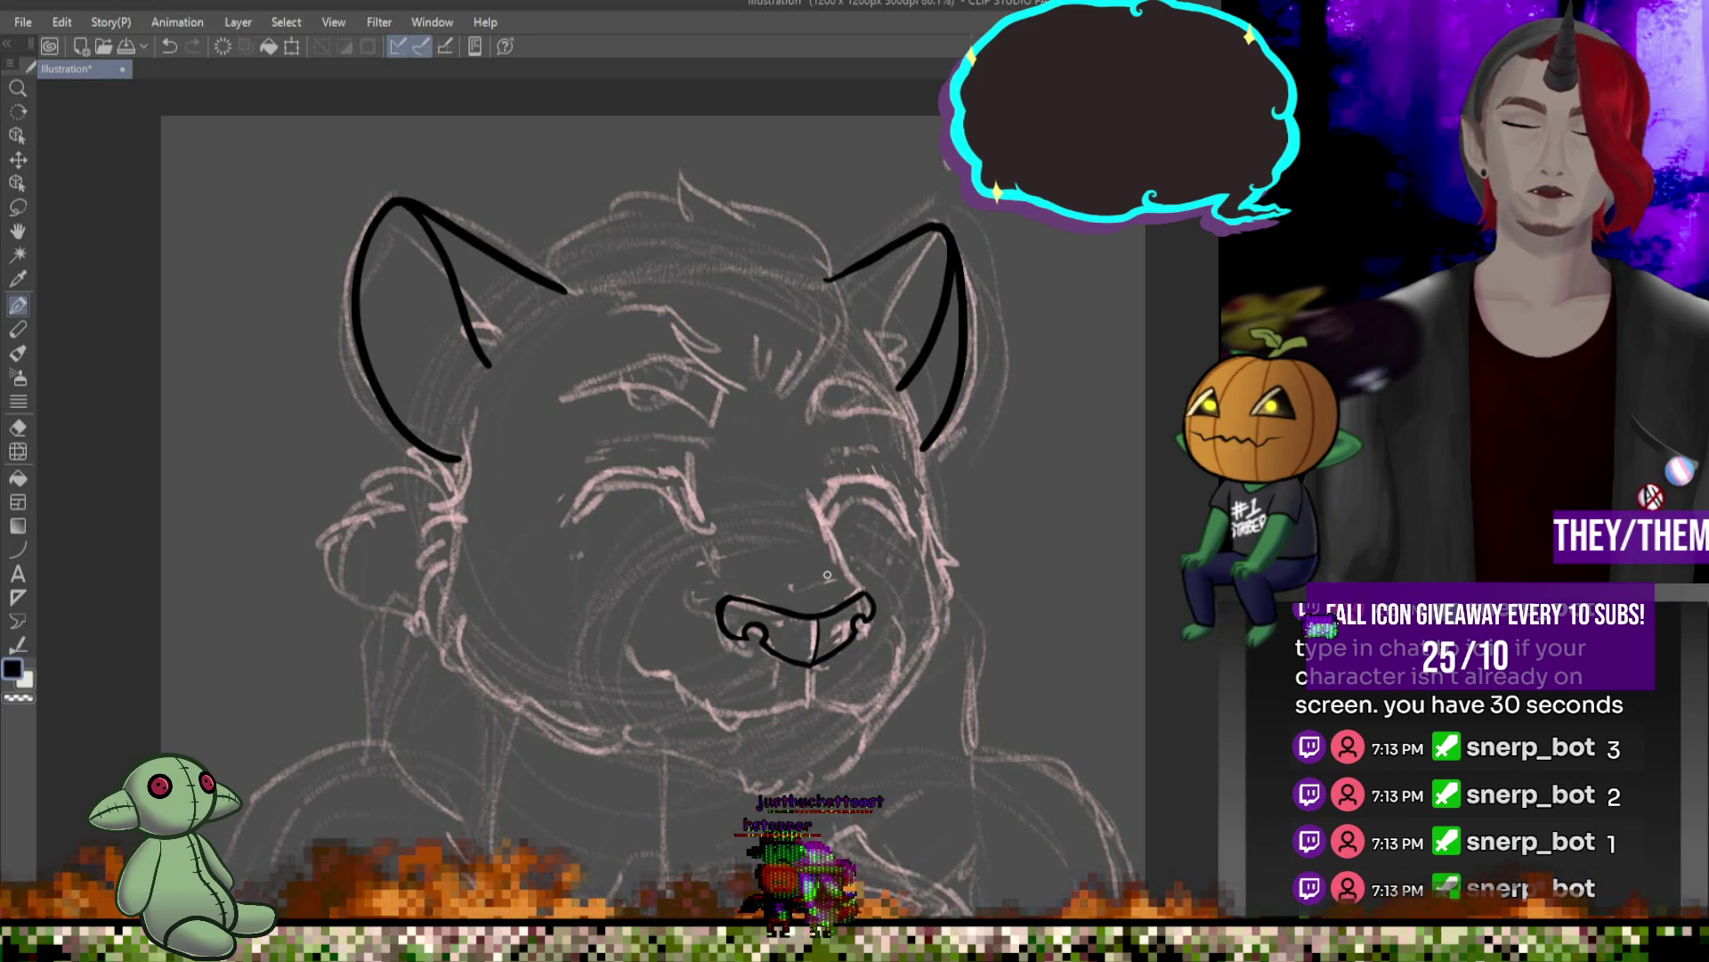
# - Ink the line from the right eye toward the nose and the smile's left curve
pyautogui.moveTo(811, 478); pyautogui.dragTo(824, 505)
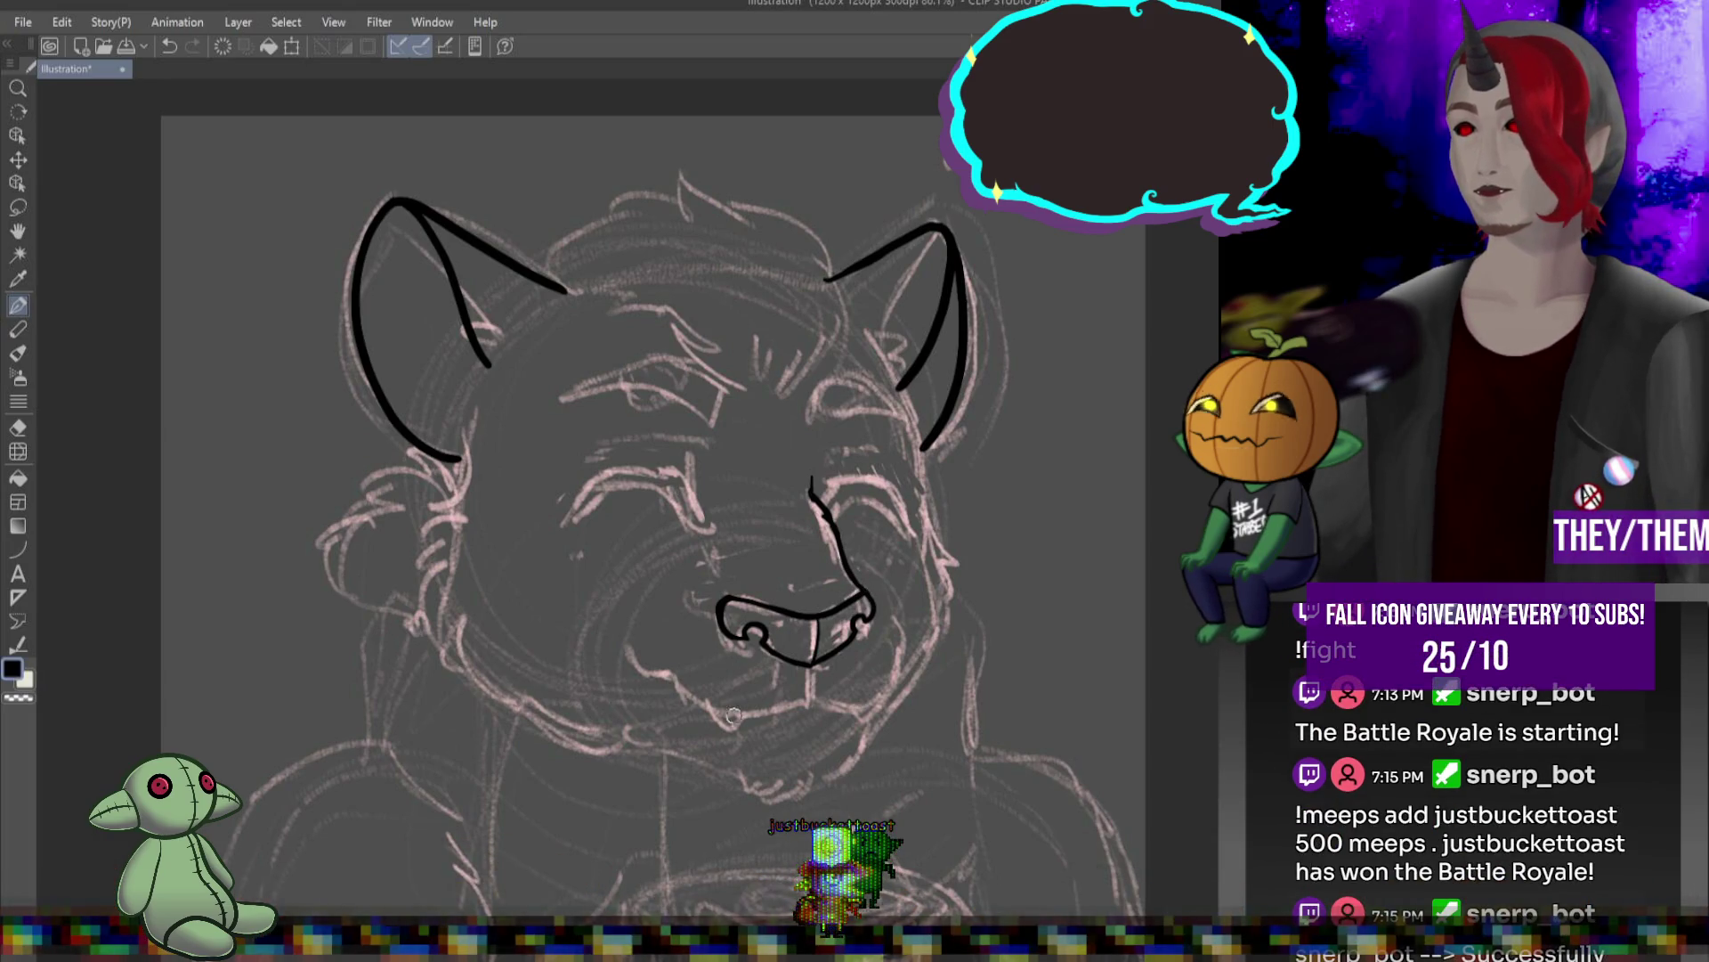
pyautogui.moveTo(810, 668); pyautogui.dragTo(808, 698)
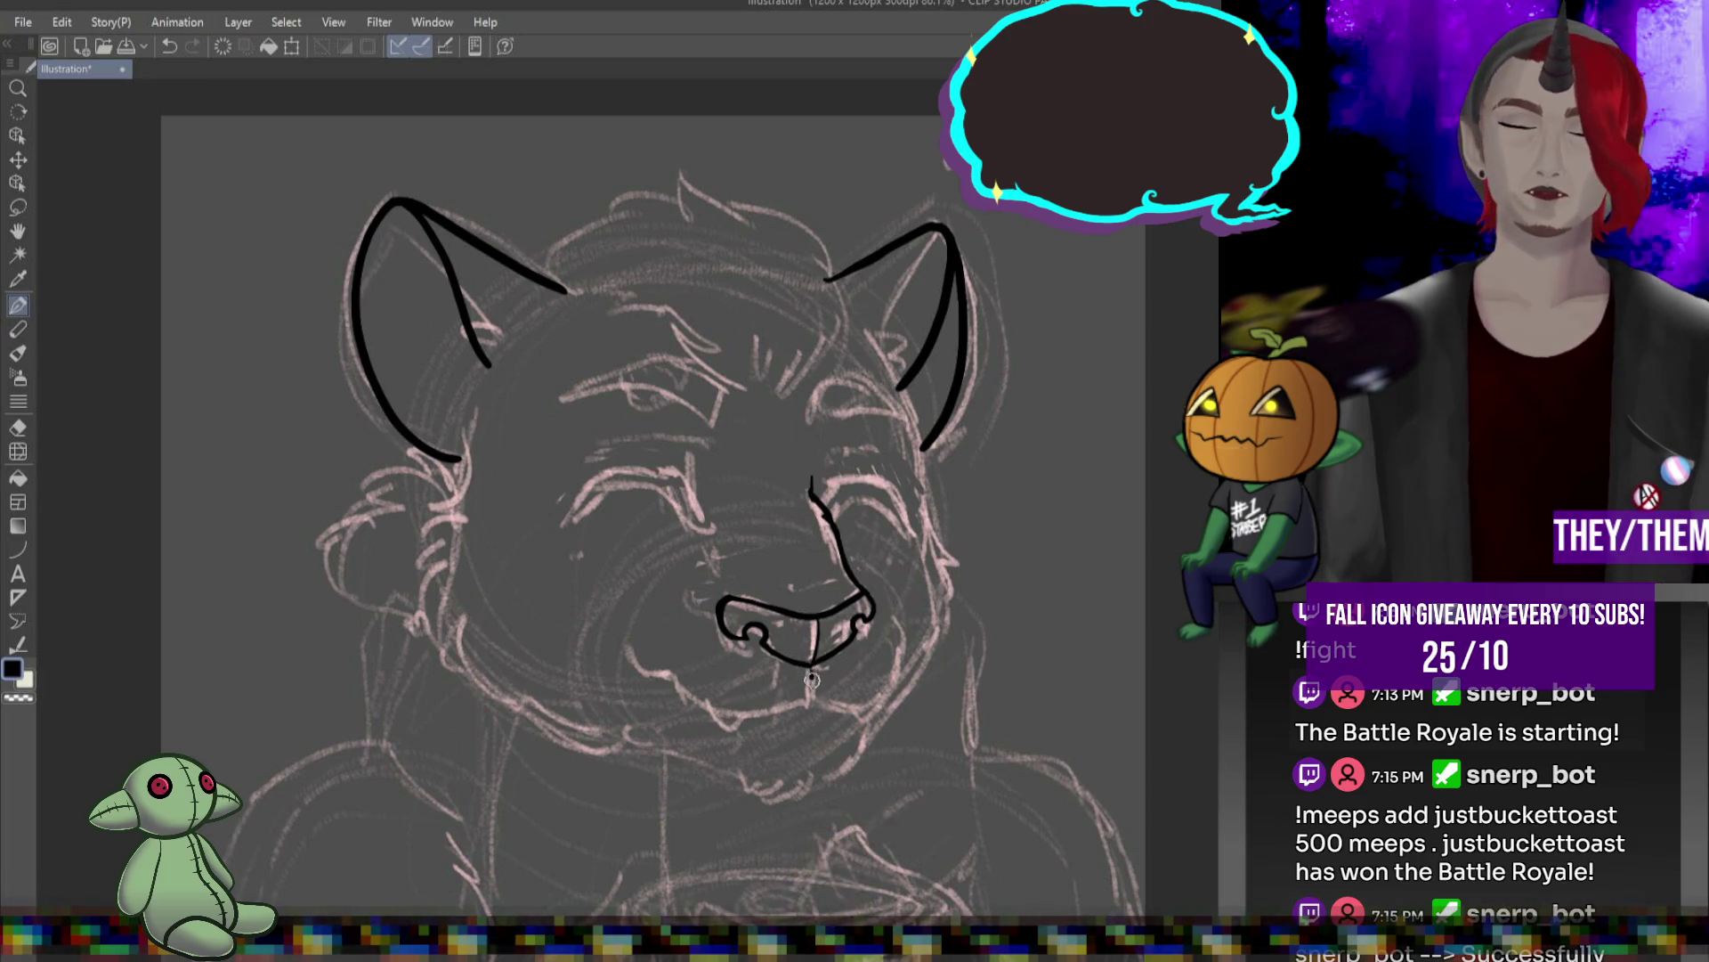
pyautogui.hotkey('ctrl', 'z')
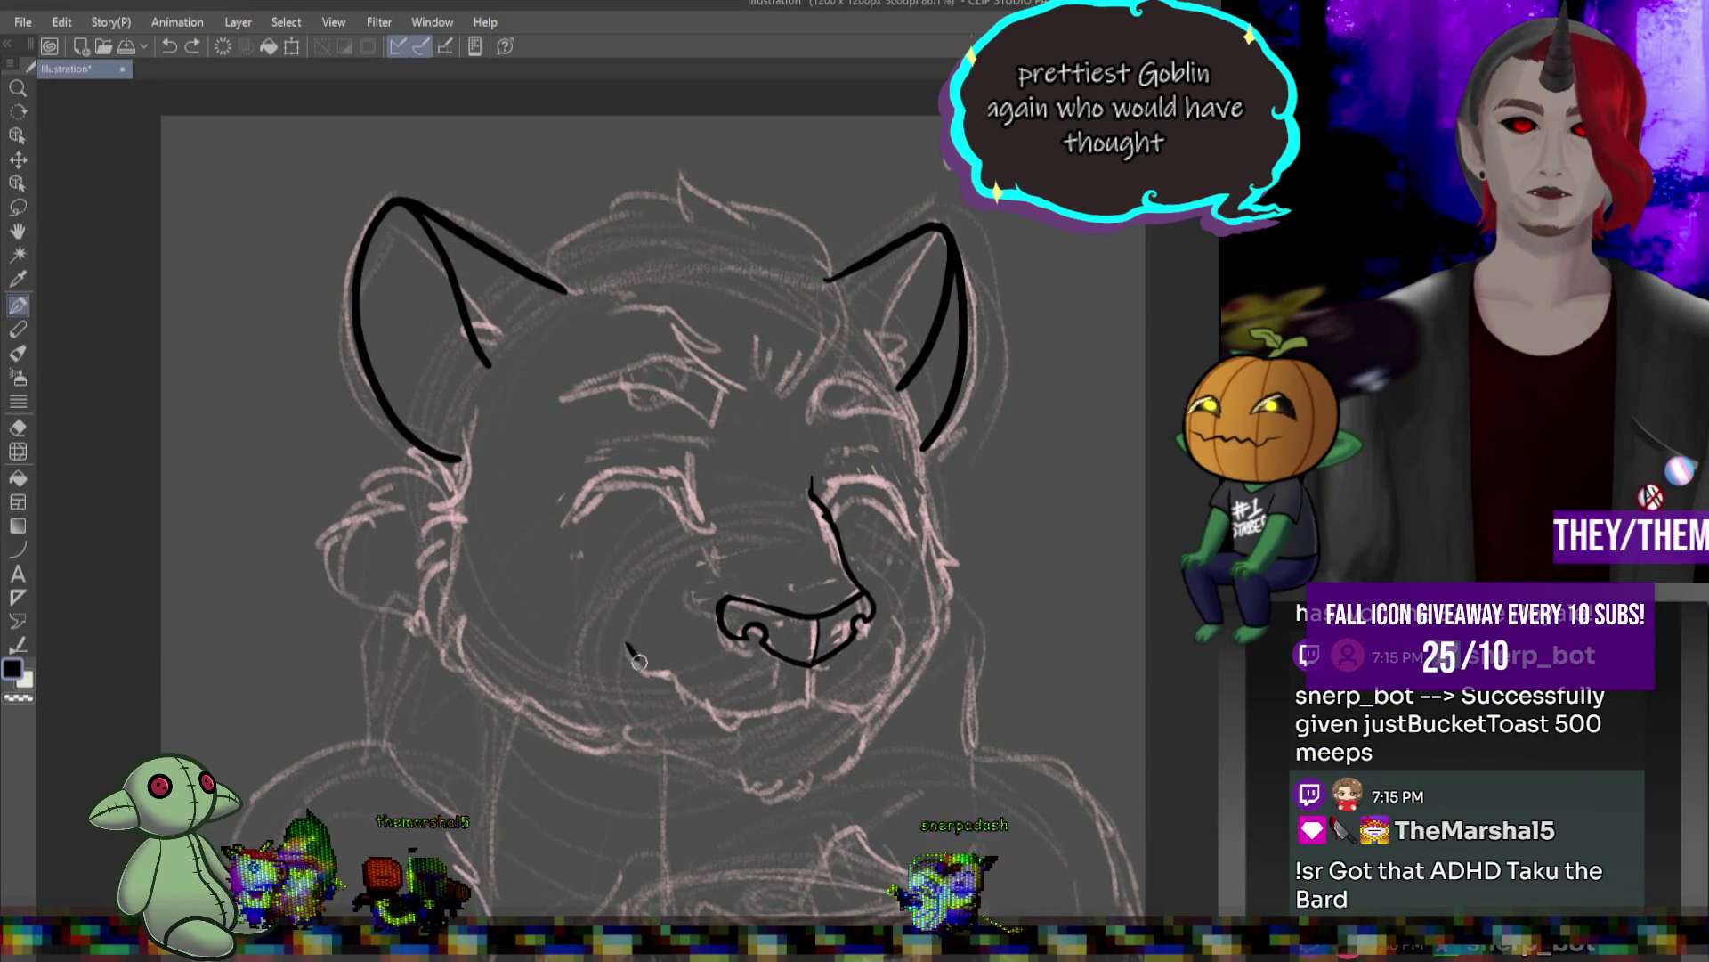
pyautogui.moveTo(626, 641)
pyautogui.mouseDown()
pyautogui.moveTo(710, 706)
pyautogui.moveTo(814, 699)
pyautogui.mouseUp()
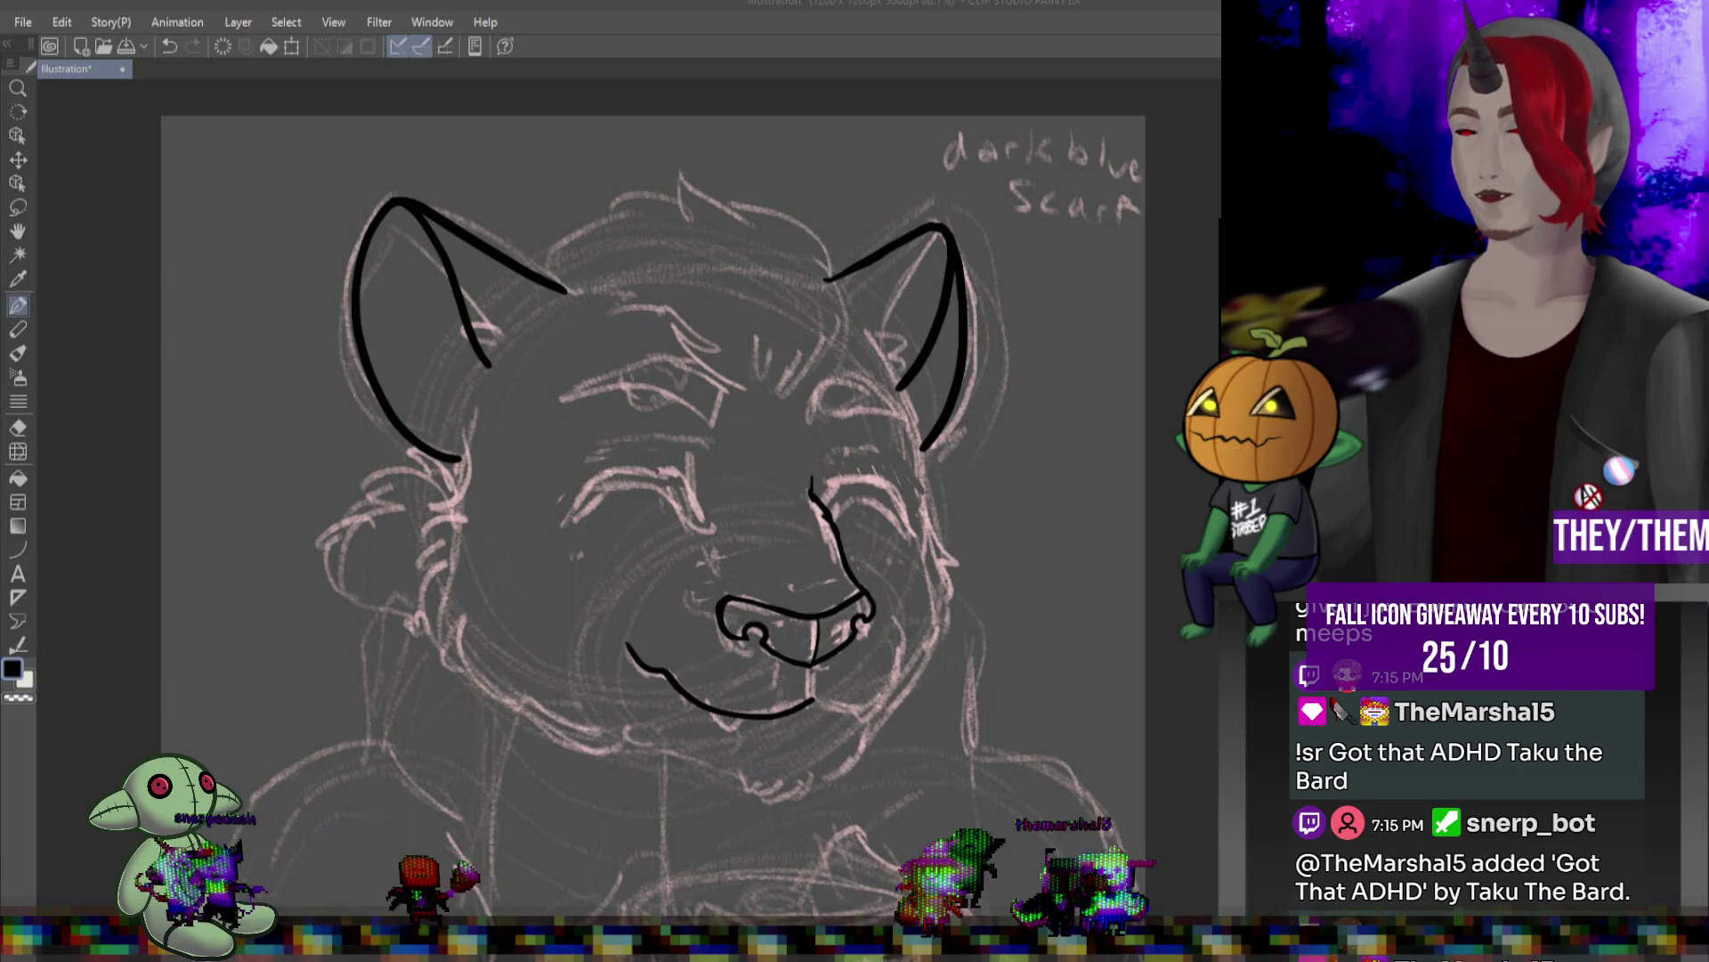
pyautogui.press('p')
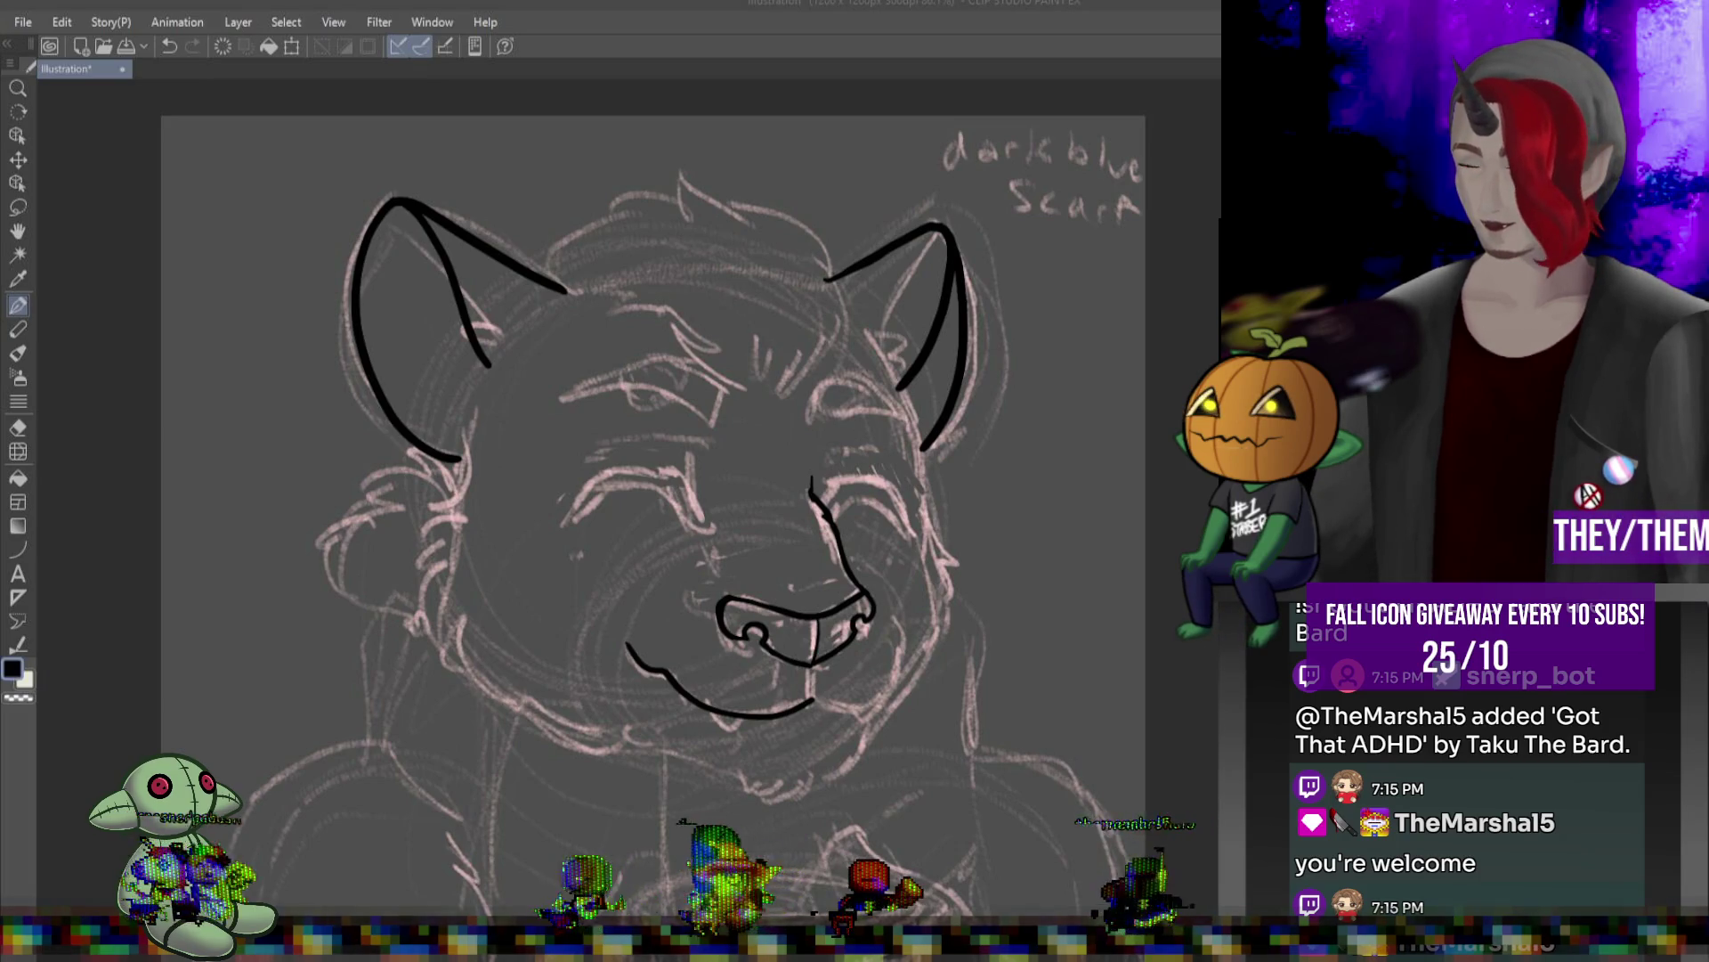
# - Ink both closed-eye arcs, thicken the right arc, and add the inner right ear line
pyautogui.press('p')
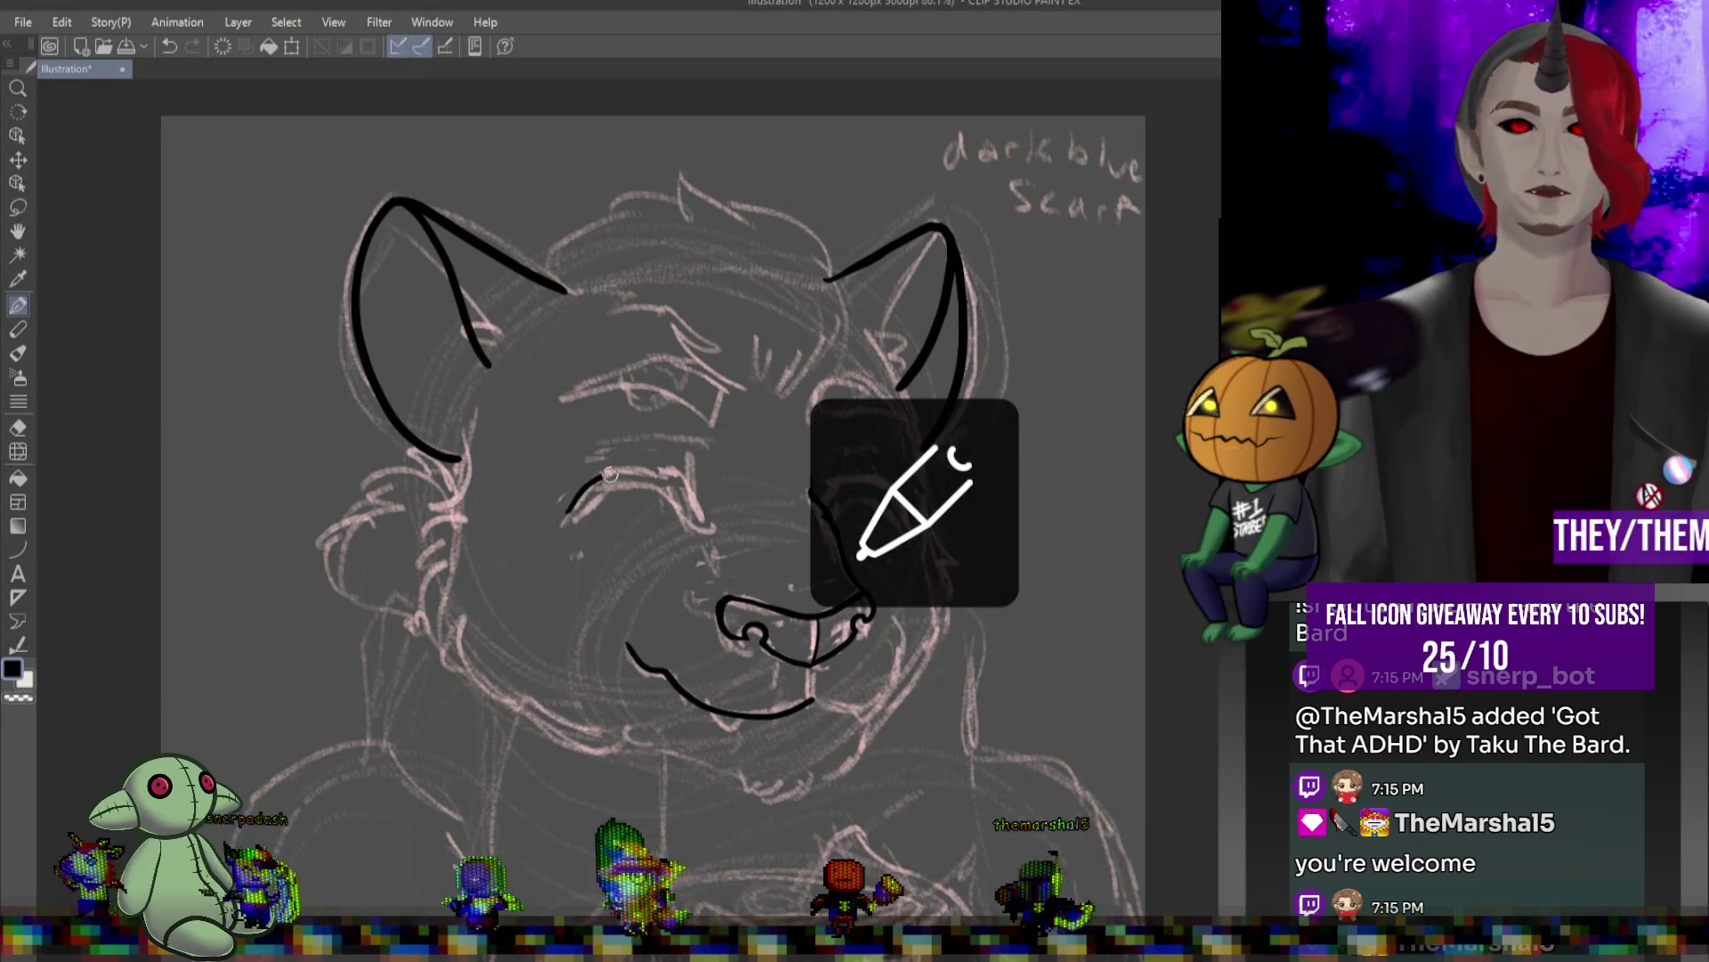
pyautogui.moveTo(567, 512)
pyautogui.mouseDown()
pyautogui.moveTo(691, 503)
pyautogui.moveTo(659, 496)
pyautogui.mouseUp()
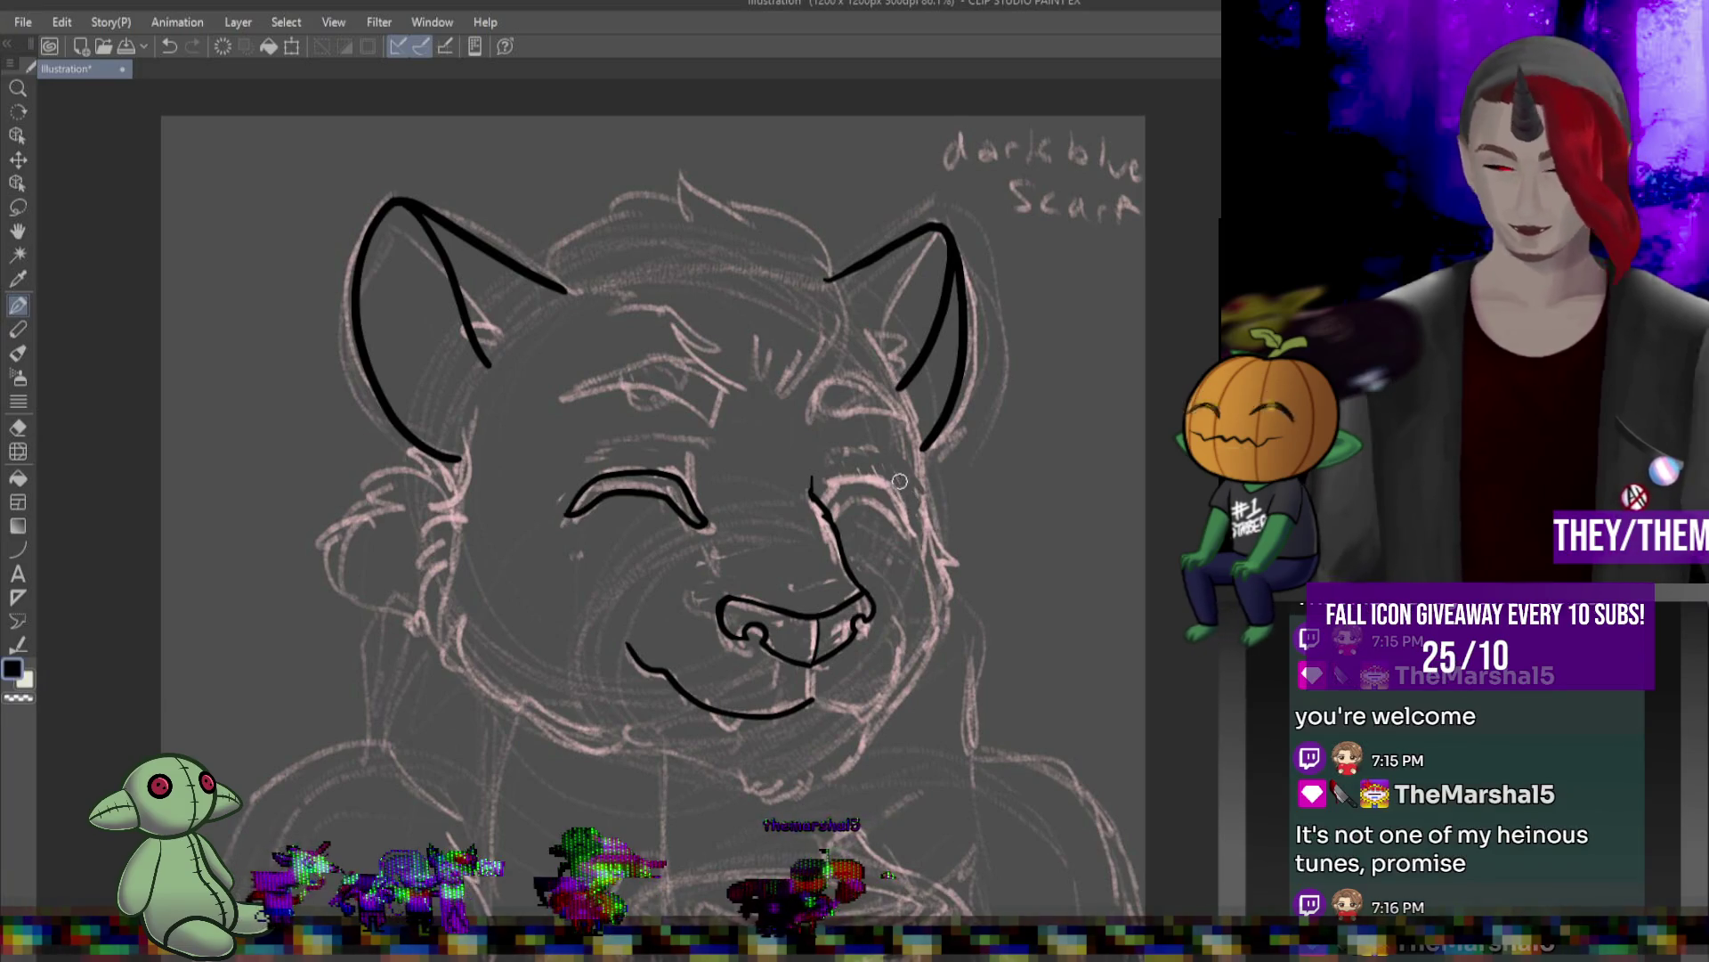
pyautogui.moveTo(819, 503); pyautogui.dragTo(874, 481)
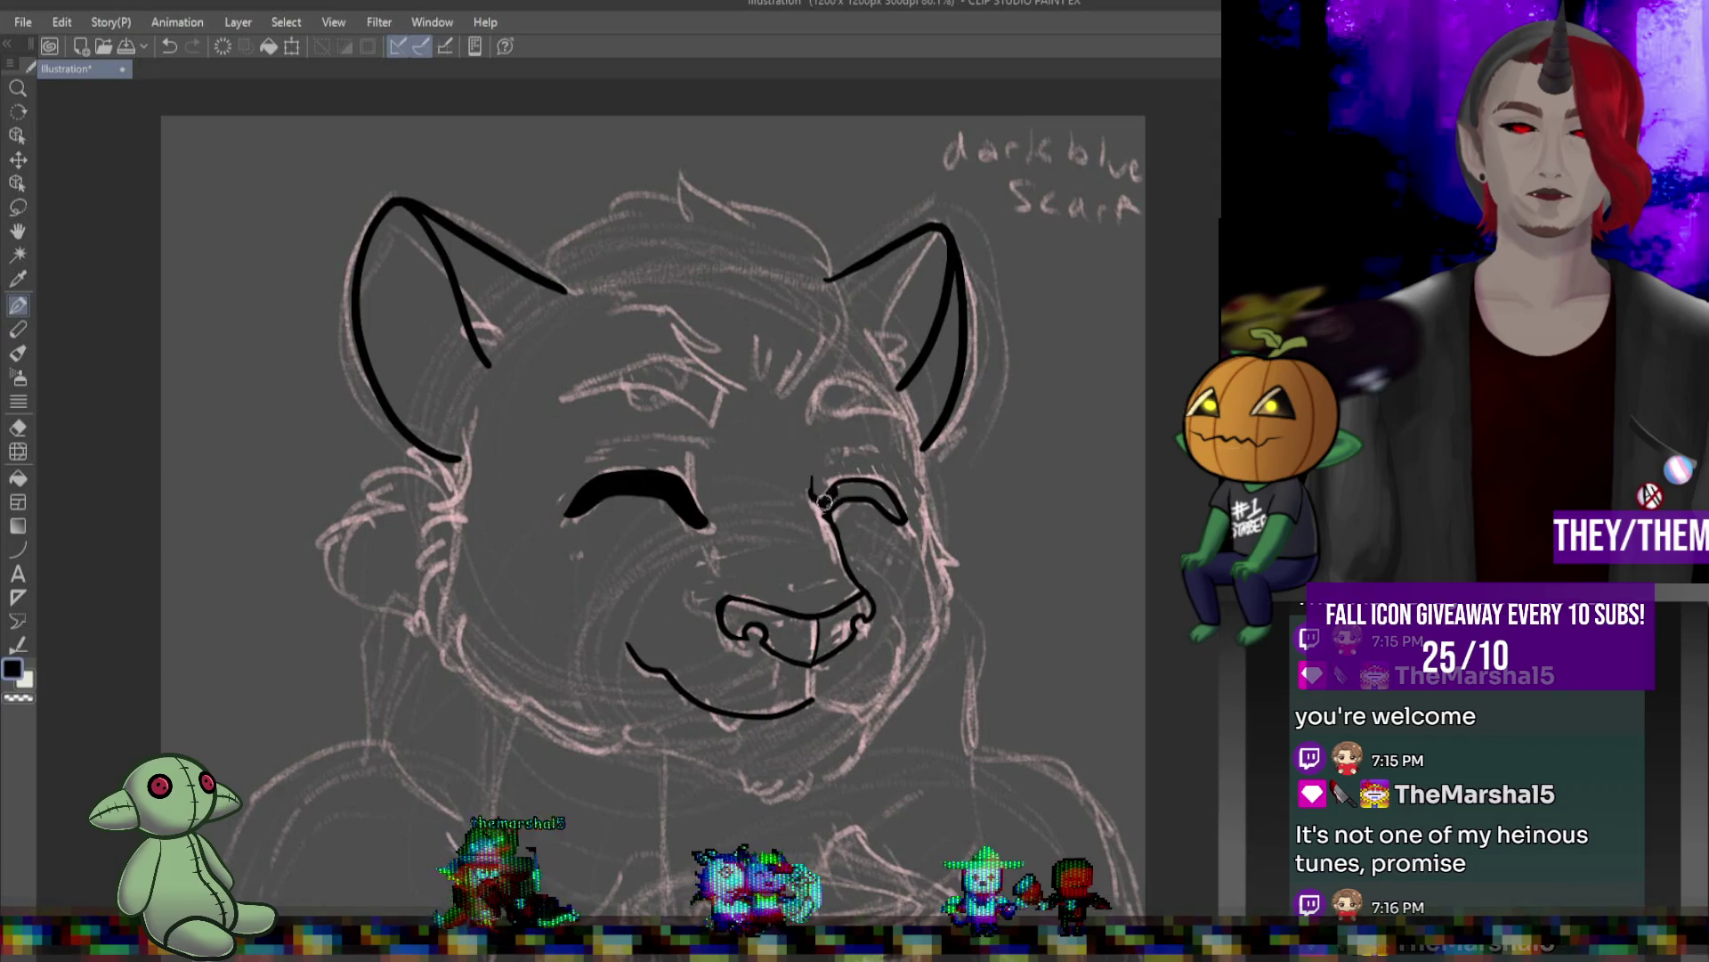
pyautogui.moveTo(825, 496); pyautogui.dragTo(876, 485)
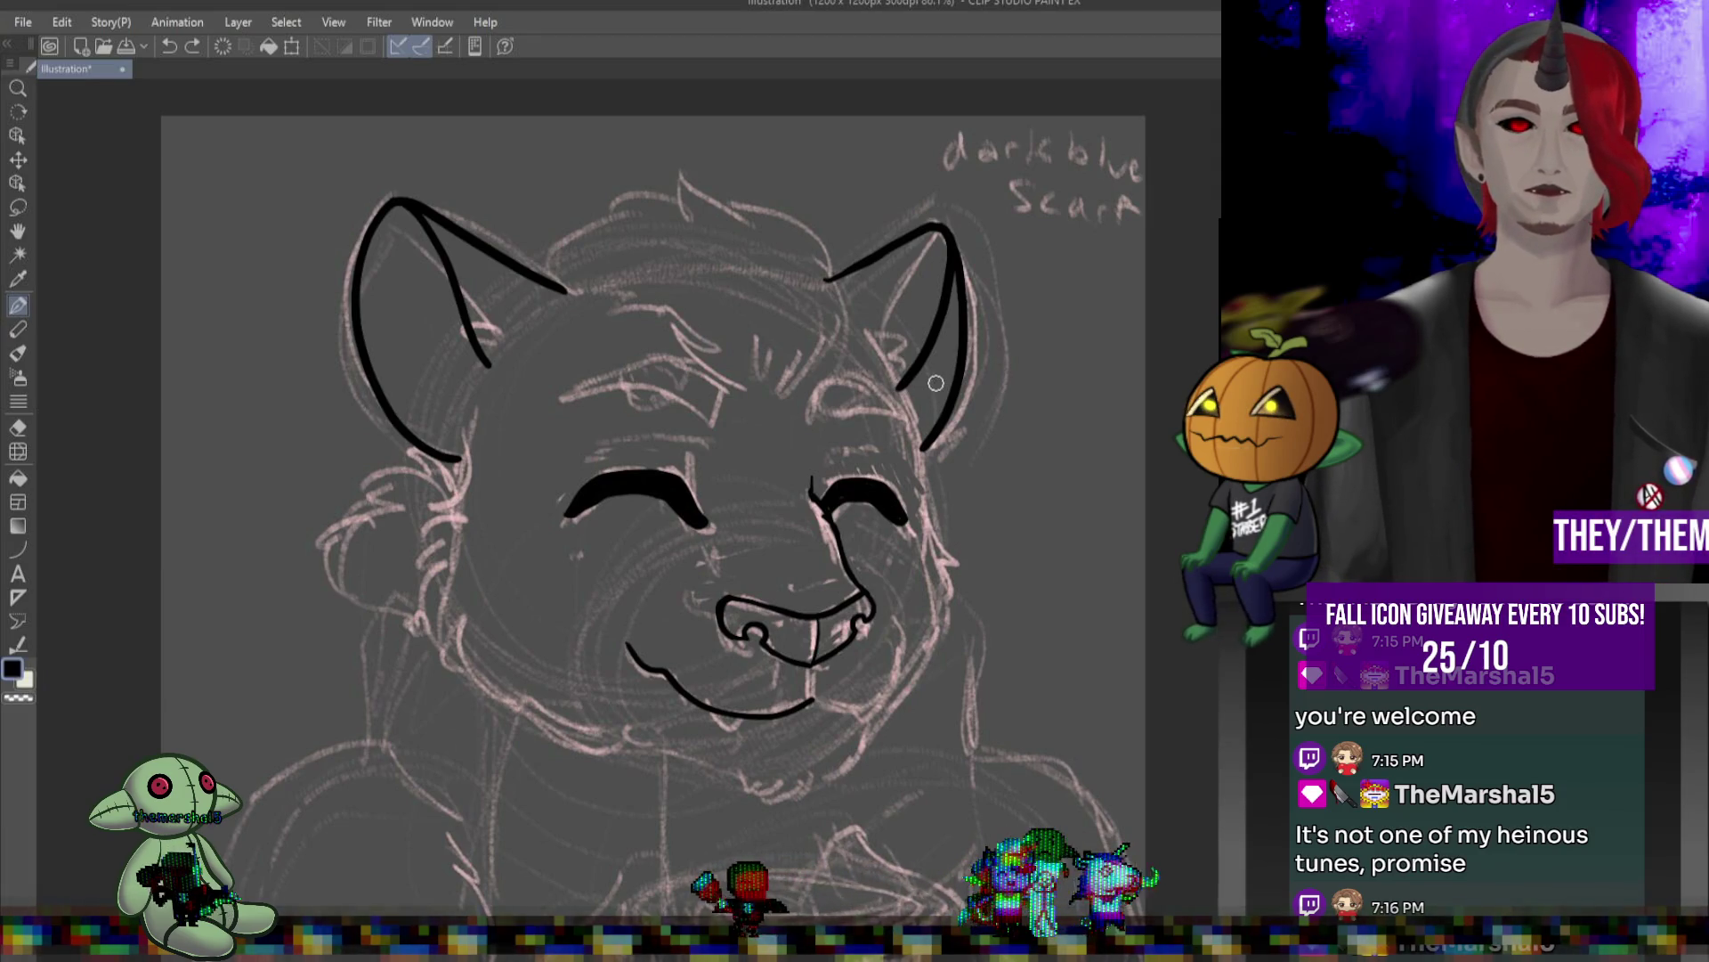
pyautogui.moveTo(847, 322); pyautogui.dragTo(898, 379)
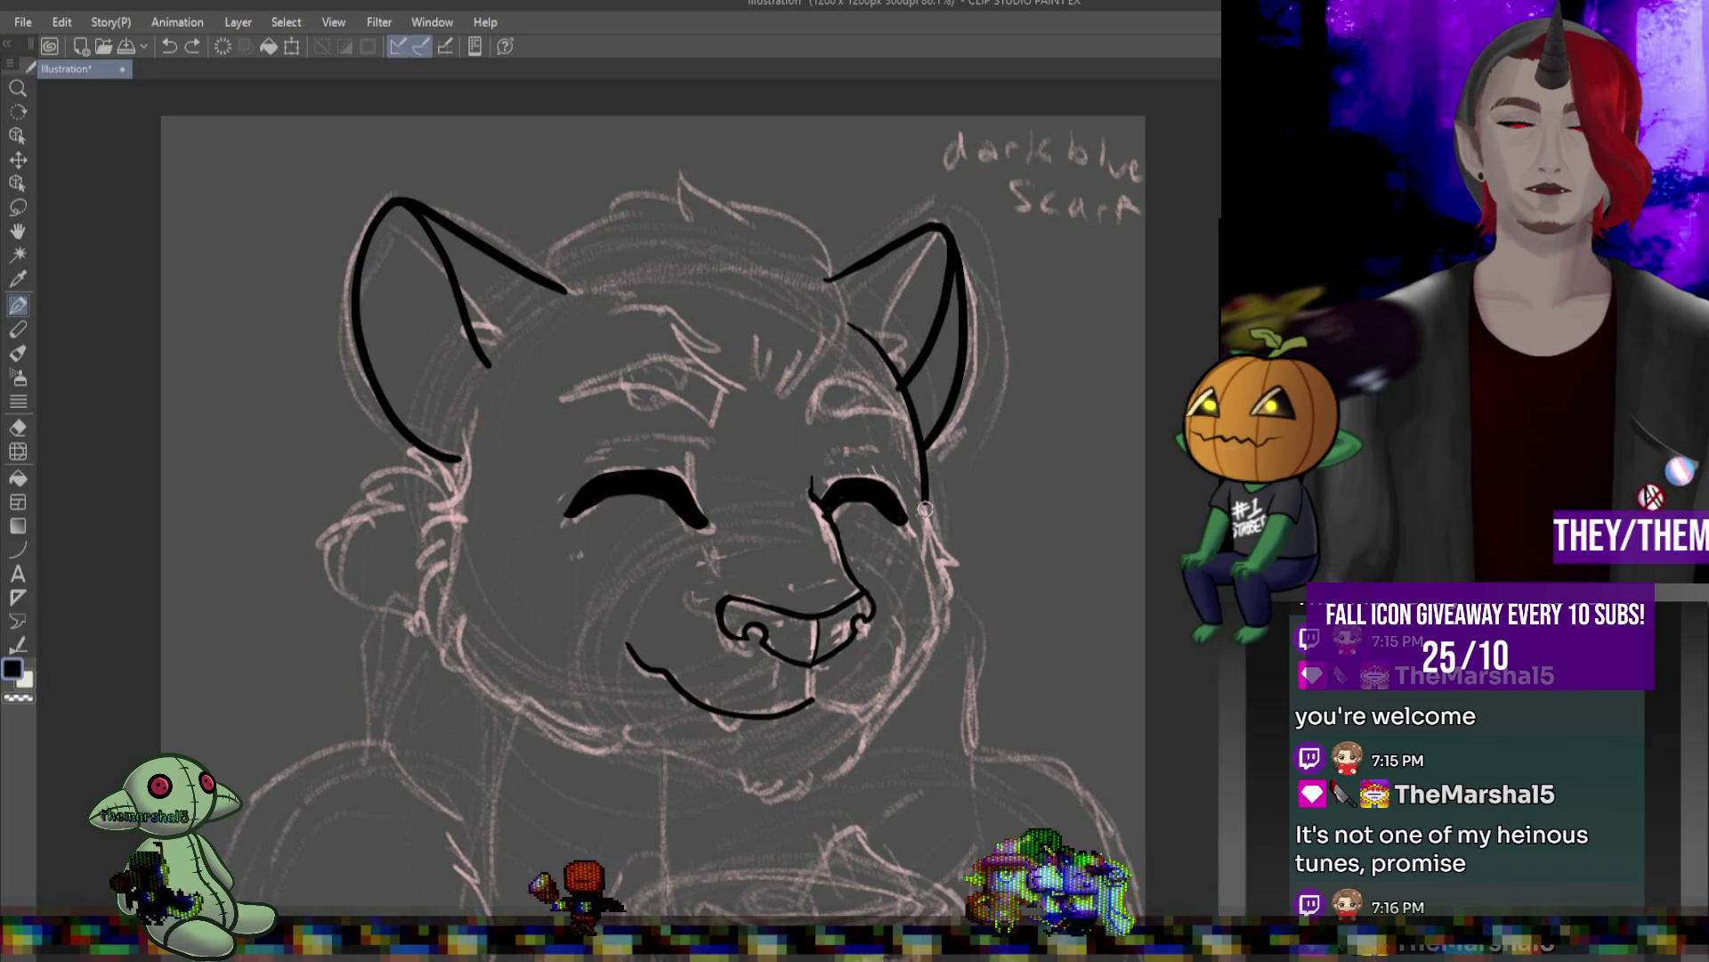
pyautogui.moveTo(946, 552); pyautogui.dragTo(927, 643)
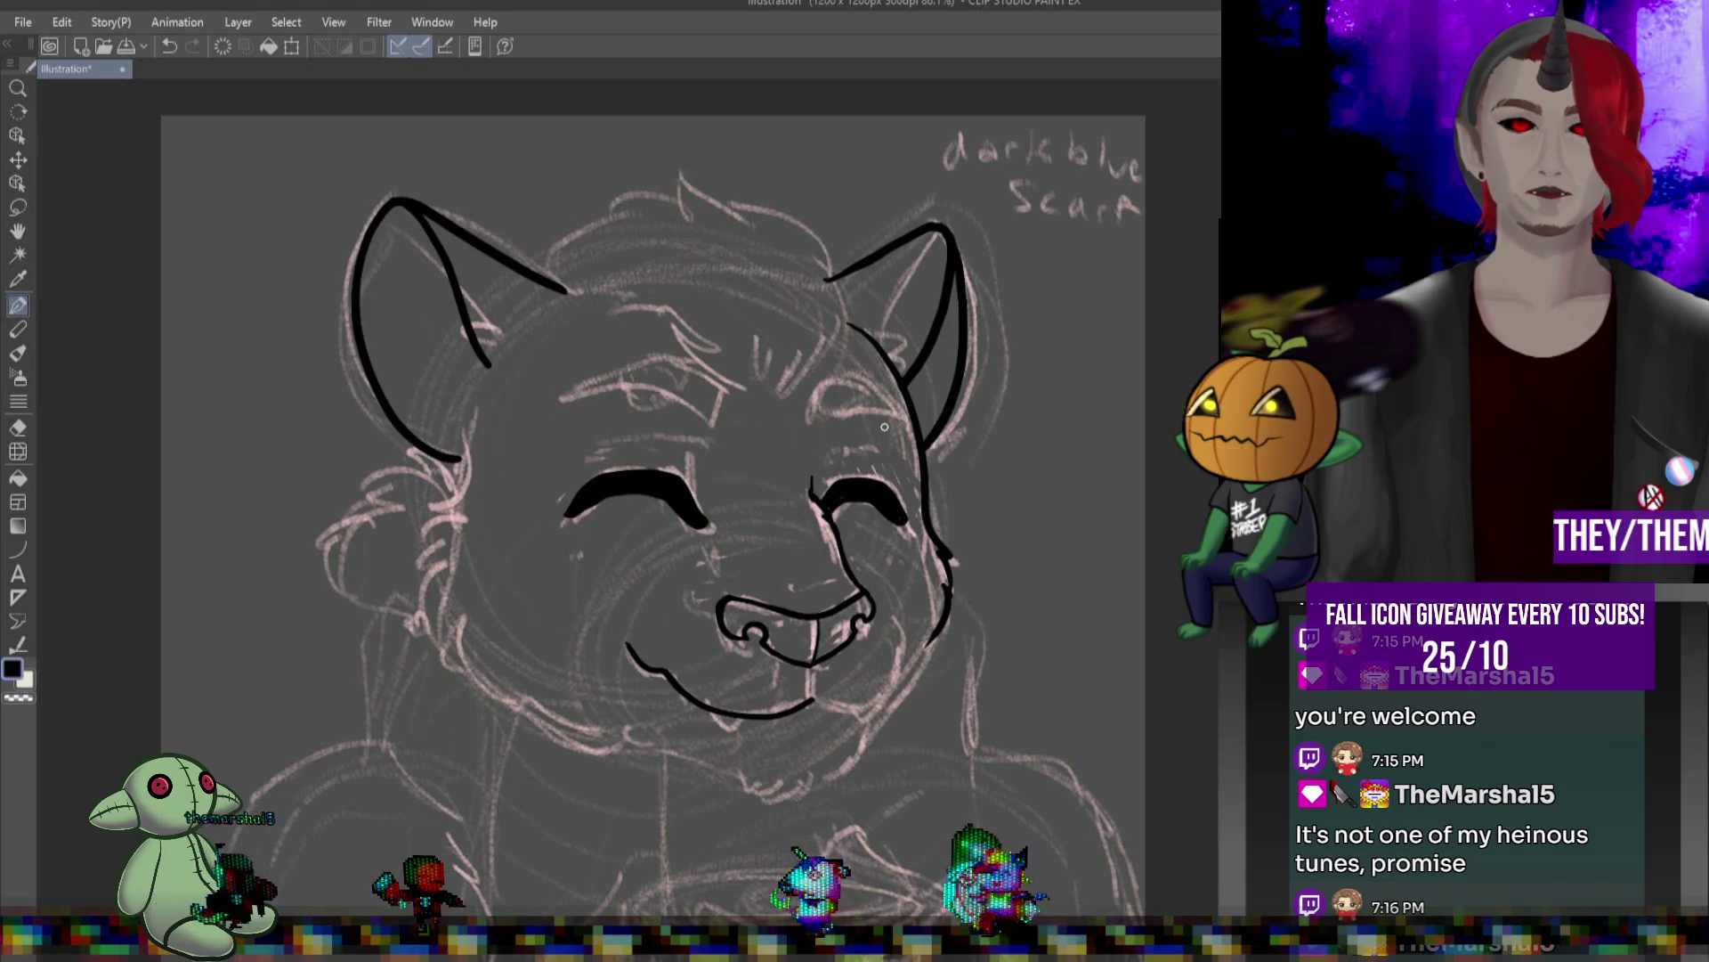
# - Ink the furry left cheek outline and two small fangs under the mouth
pyautogui.moveTo(479, 415); pyautogui.dragTo(414, 561)
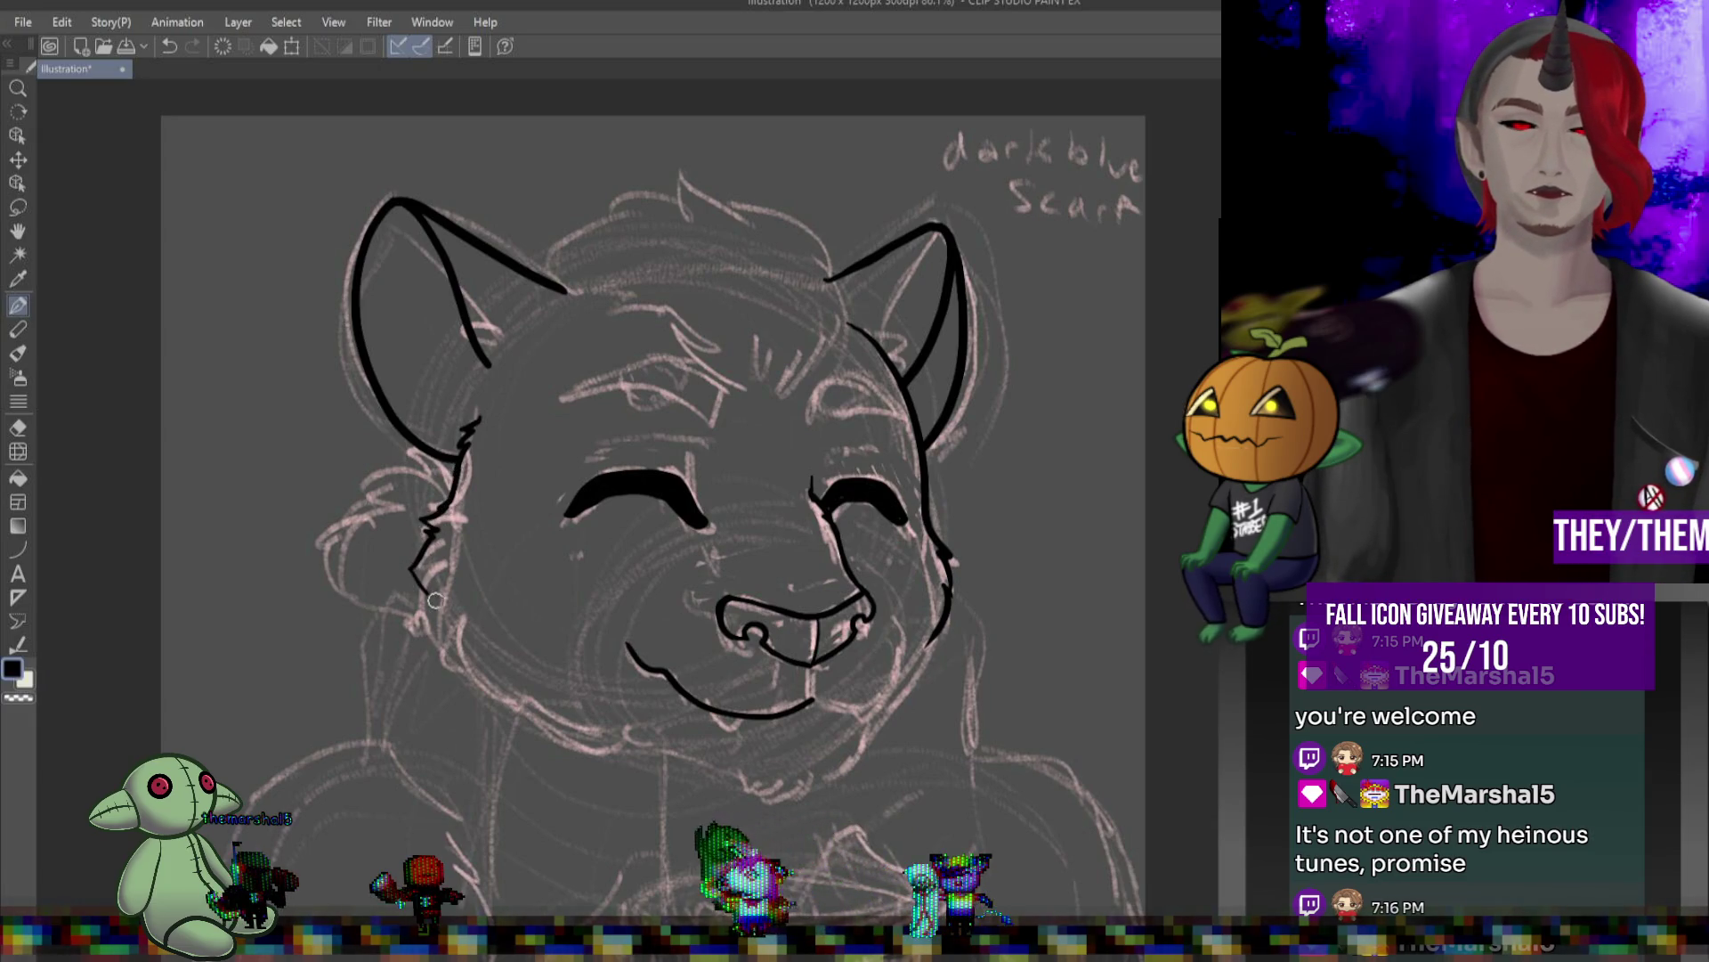
pyautogui.moveTo(440, 624); pyautogui.dragTo(472, 677)
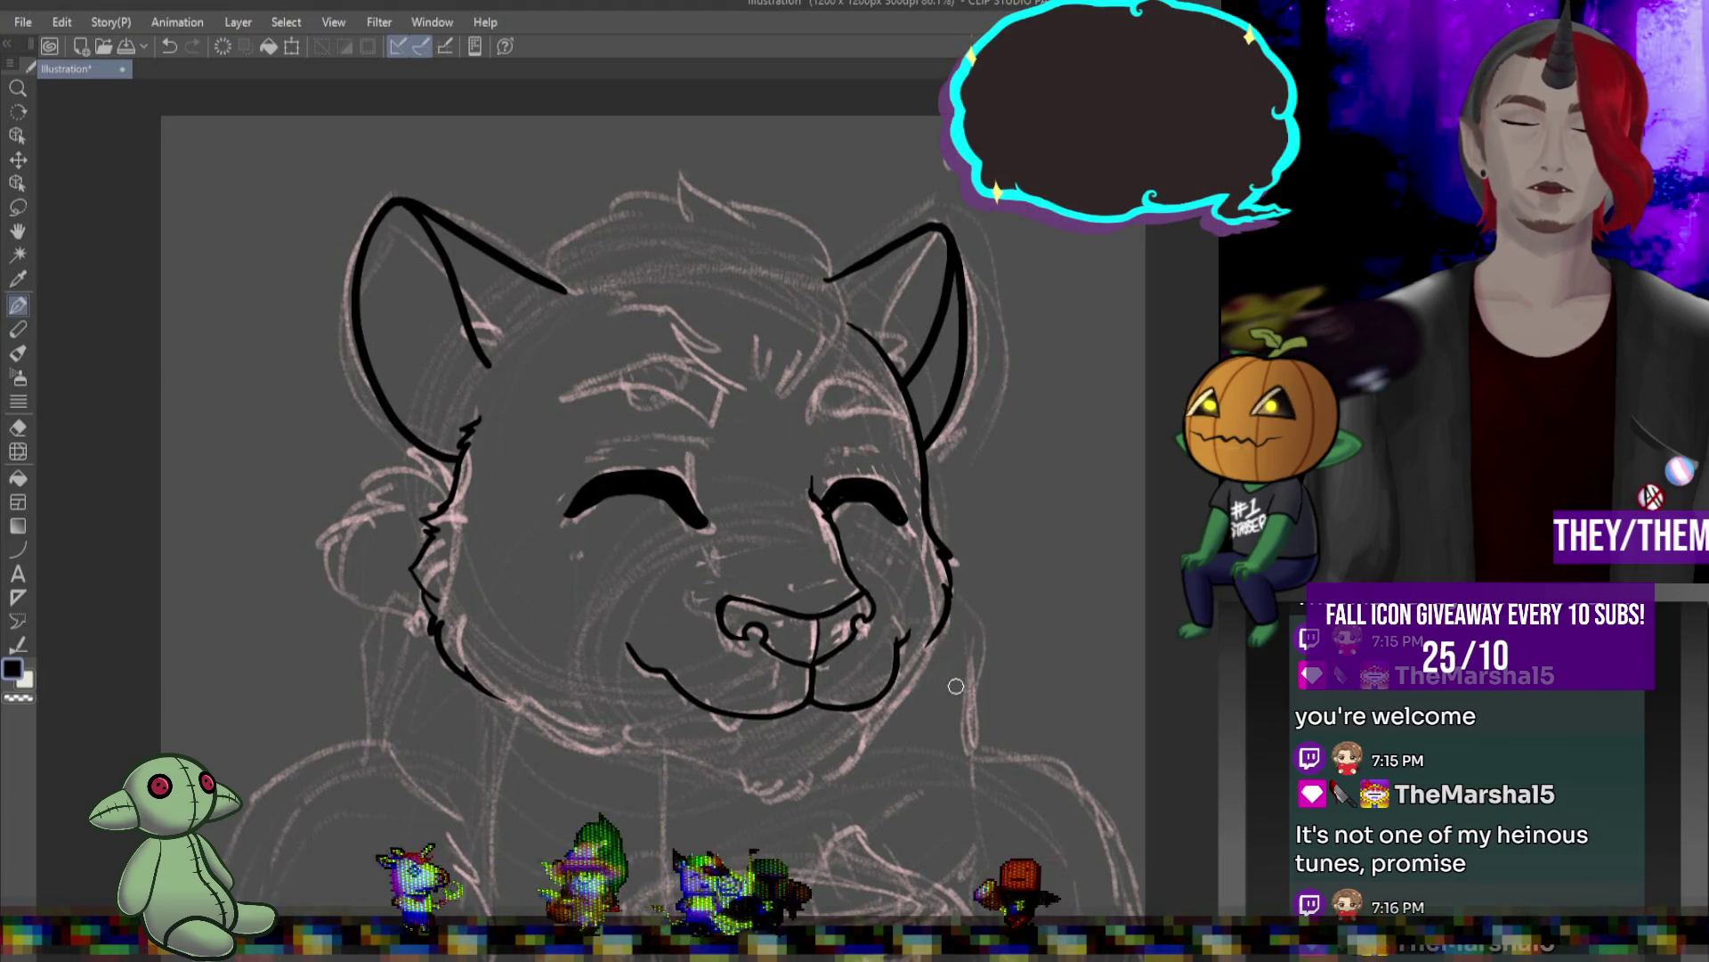
pyautogui.moveTo(715, 713); pyautogui.dragTo(723, 728)
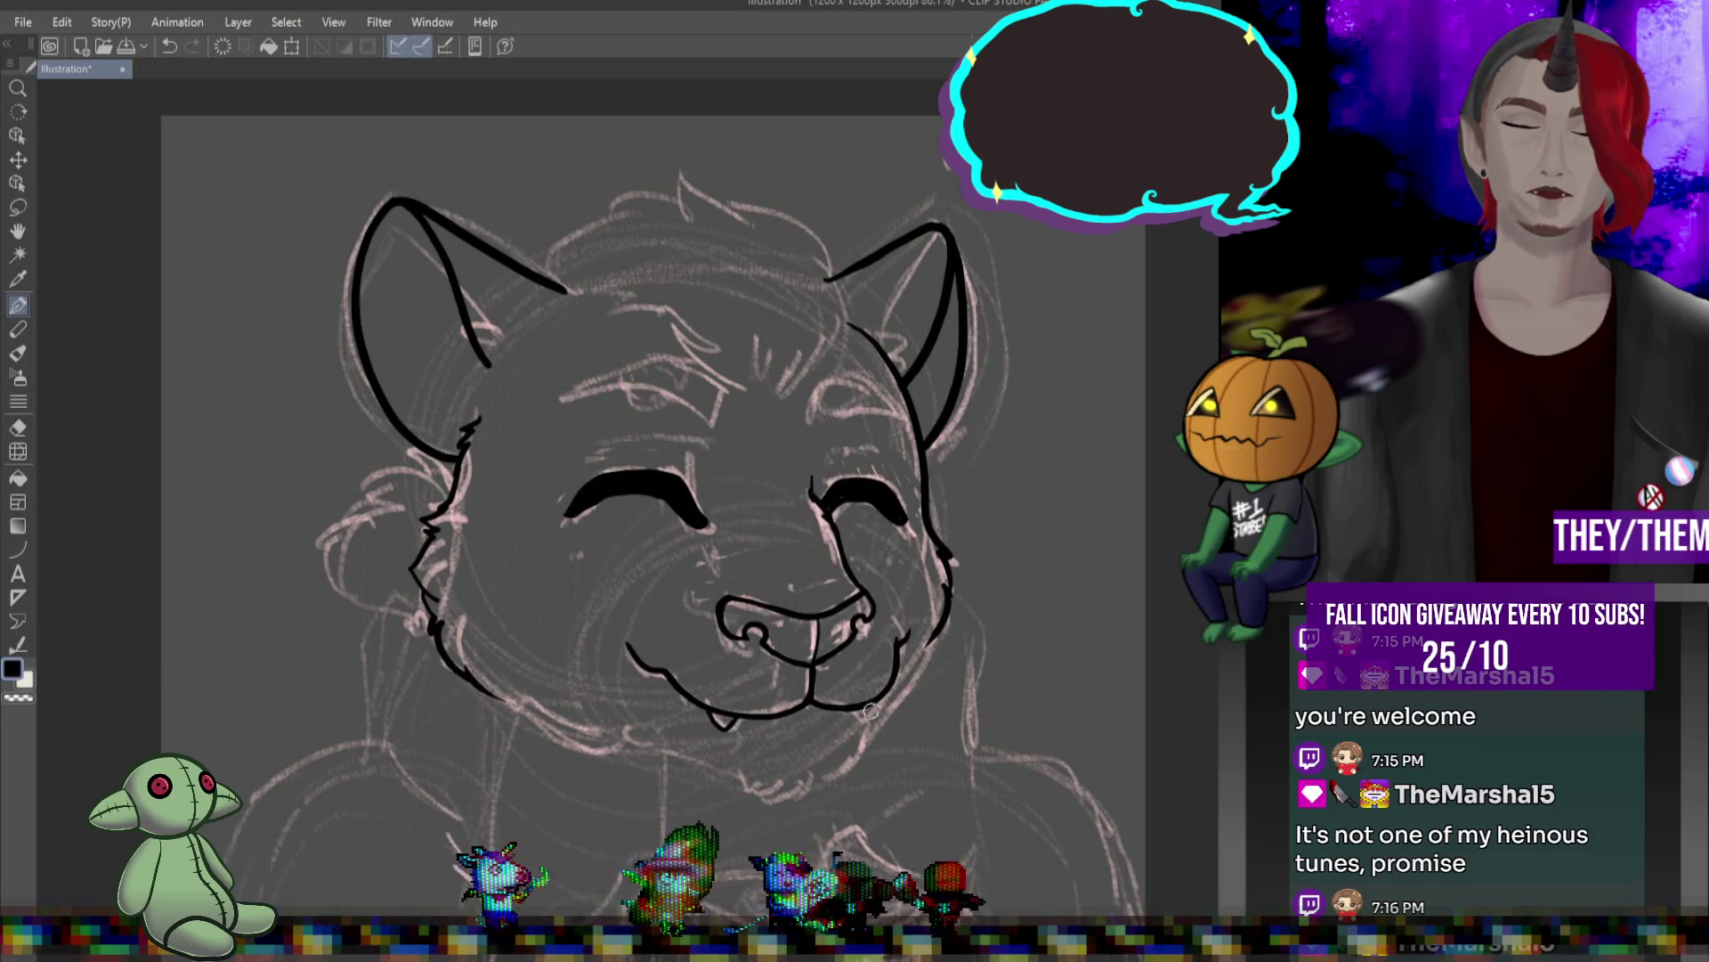
pyautogui.moveTo(862, 706); pyautogui.dragTo(879, 701)
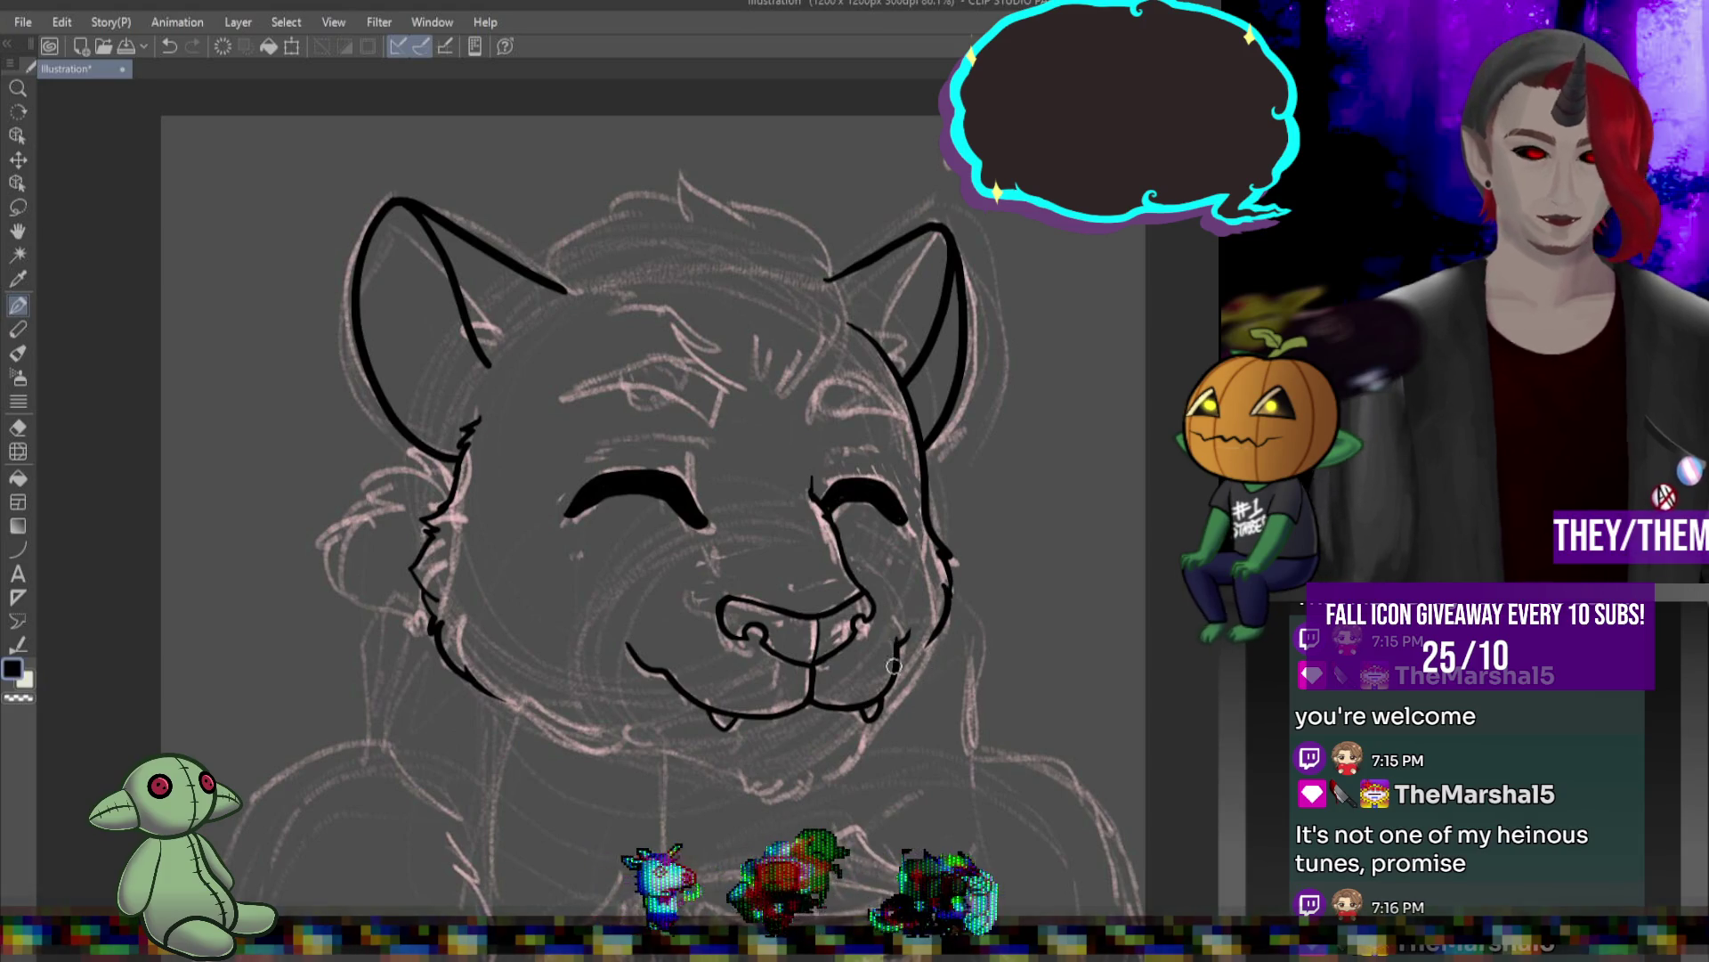
pyautogui.moveTo(862, 730)
pyautogui.mouseDown()
pyautogui.moveTo(863, 750)
pyautogui.moveTo(792, 783)
pyautogui.mouseUp()
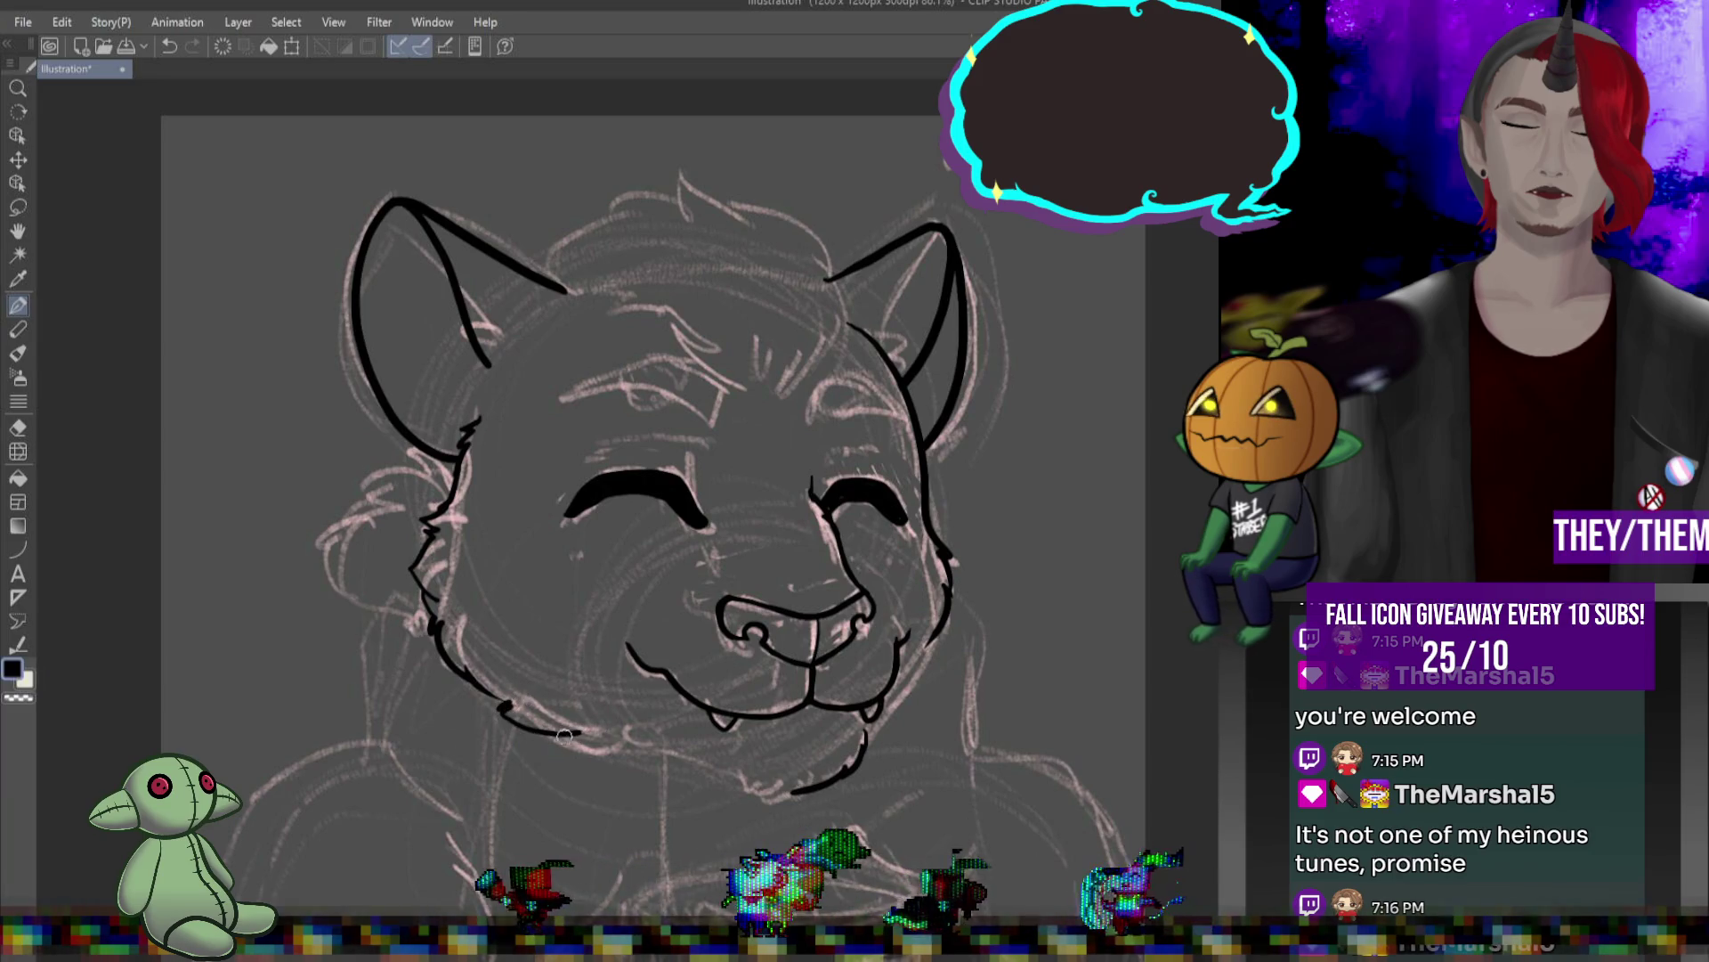
# - Ink the left jaw line toward the chin, redrawing it shorter
pyautogui.moveTo(650, 754); pyautogui.dragTo(707, 763)
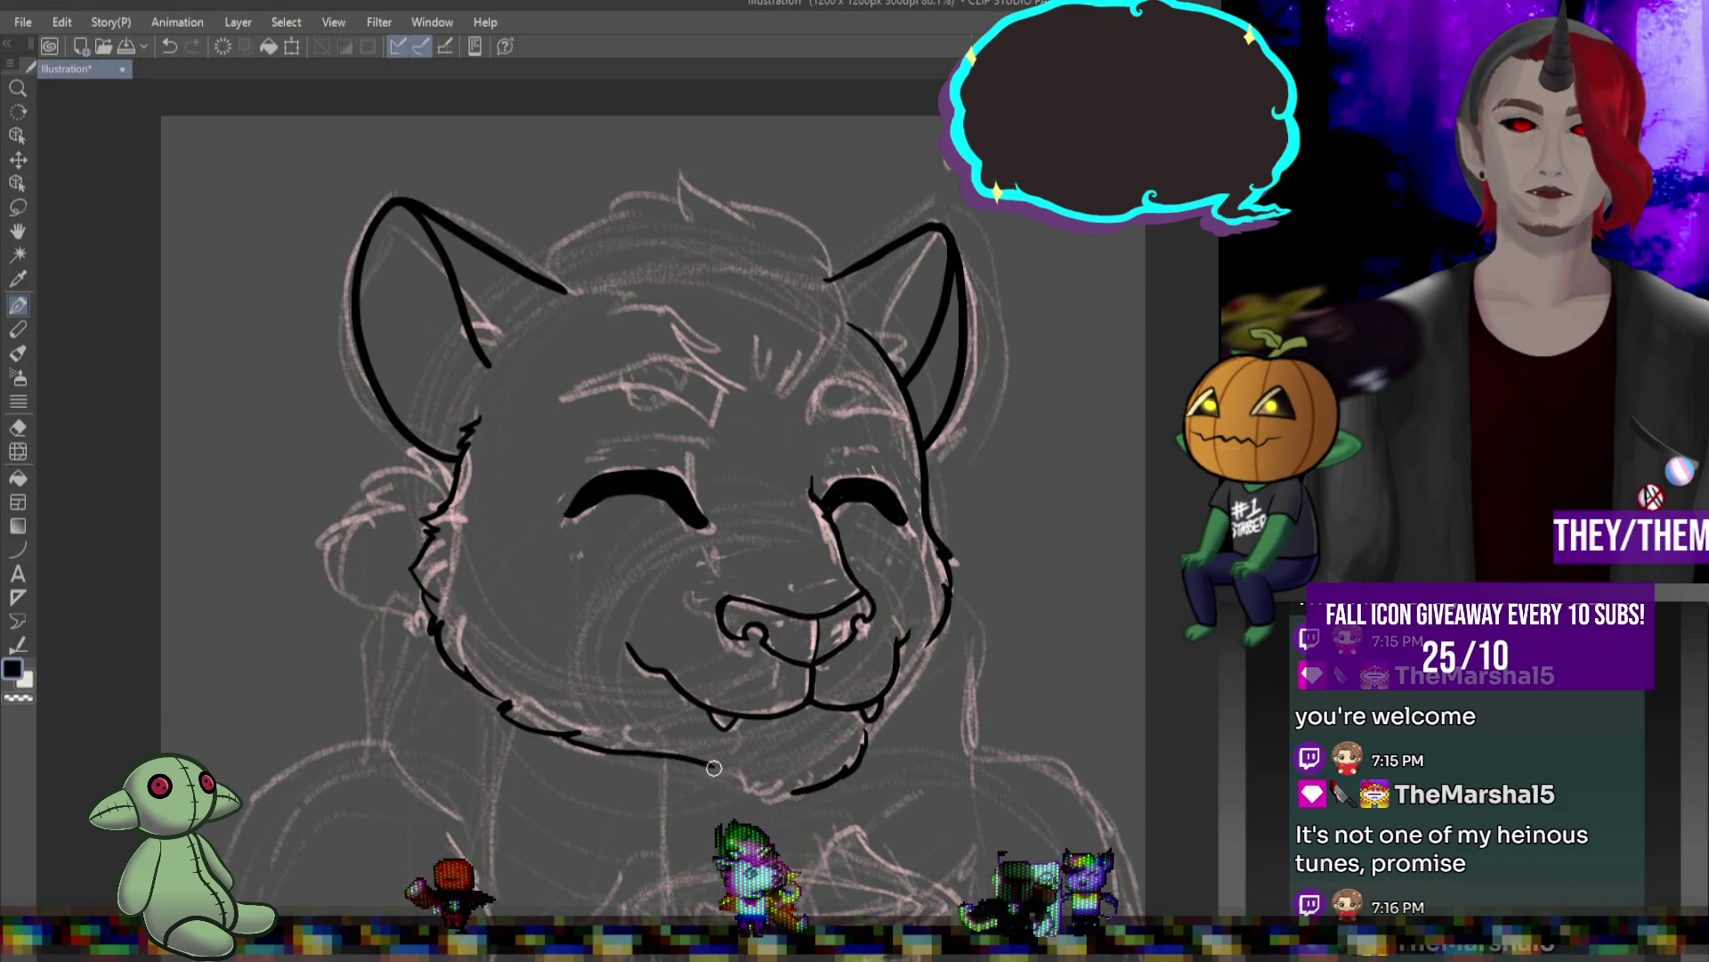
pyautogui.hotkey('ctrl', 'z')
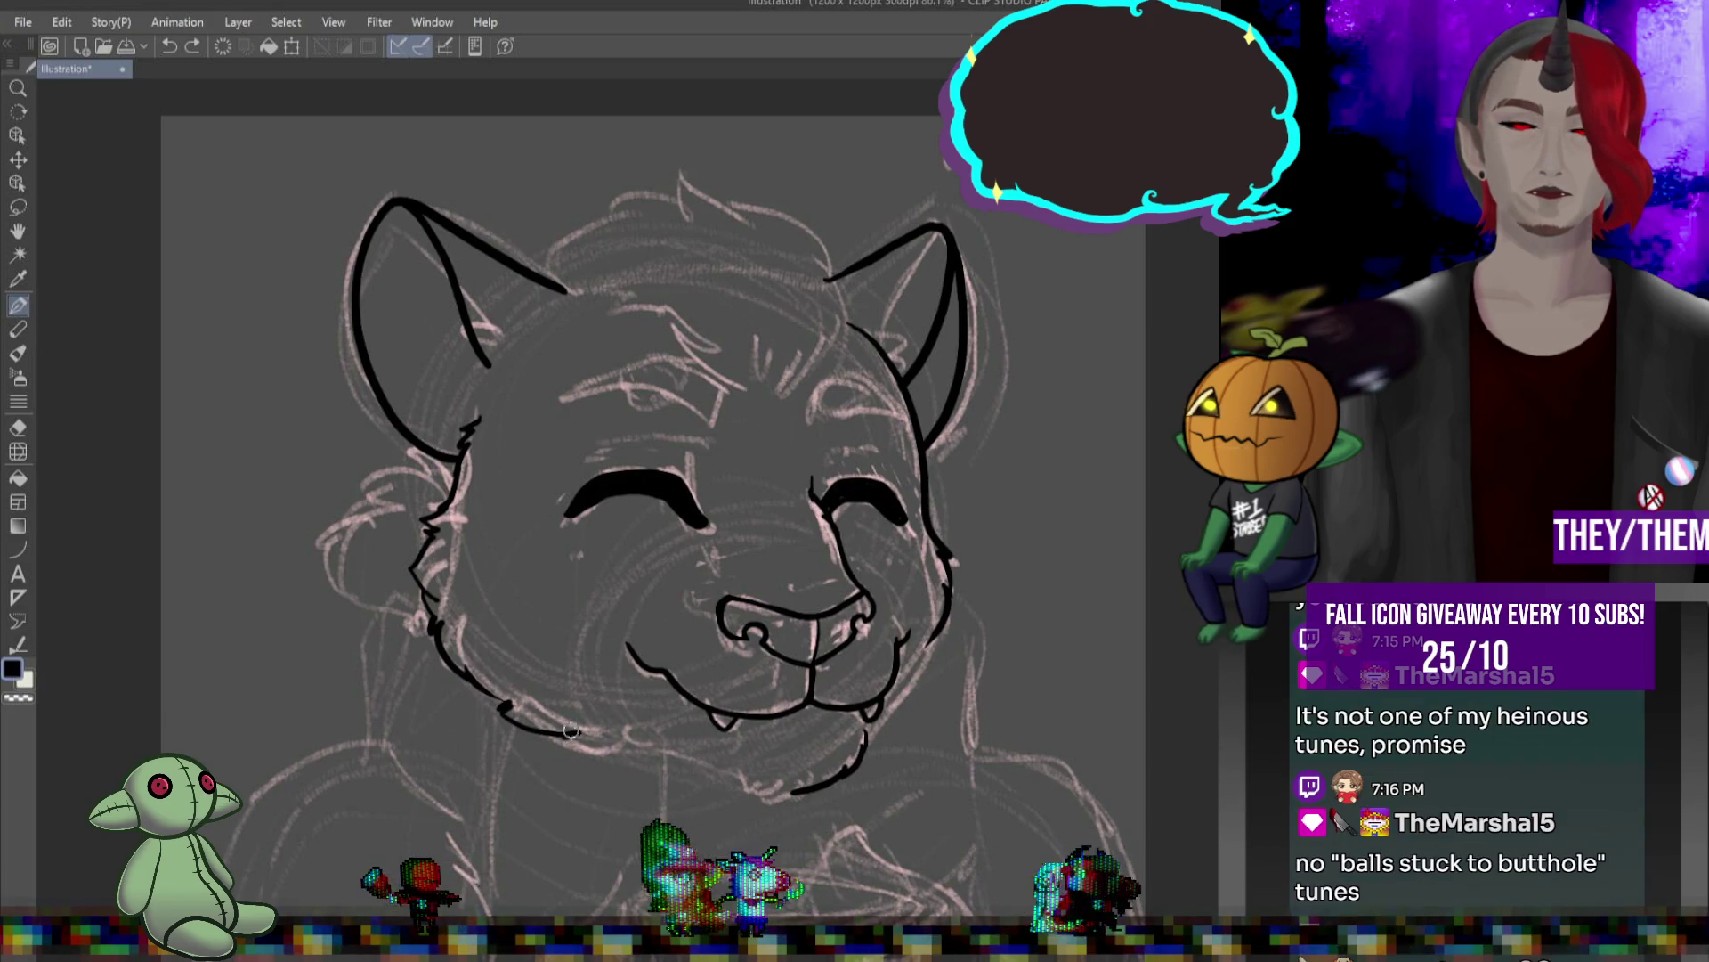
pyautogui.moveTo(571, 730); pyautogui.dragTo(790, 795)
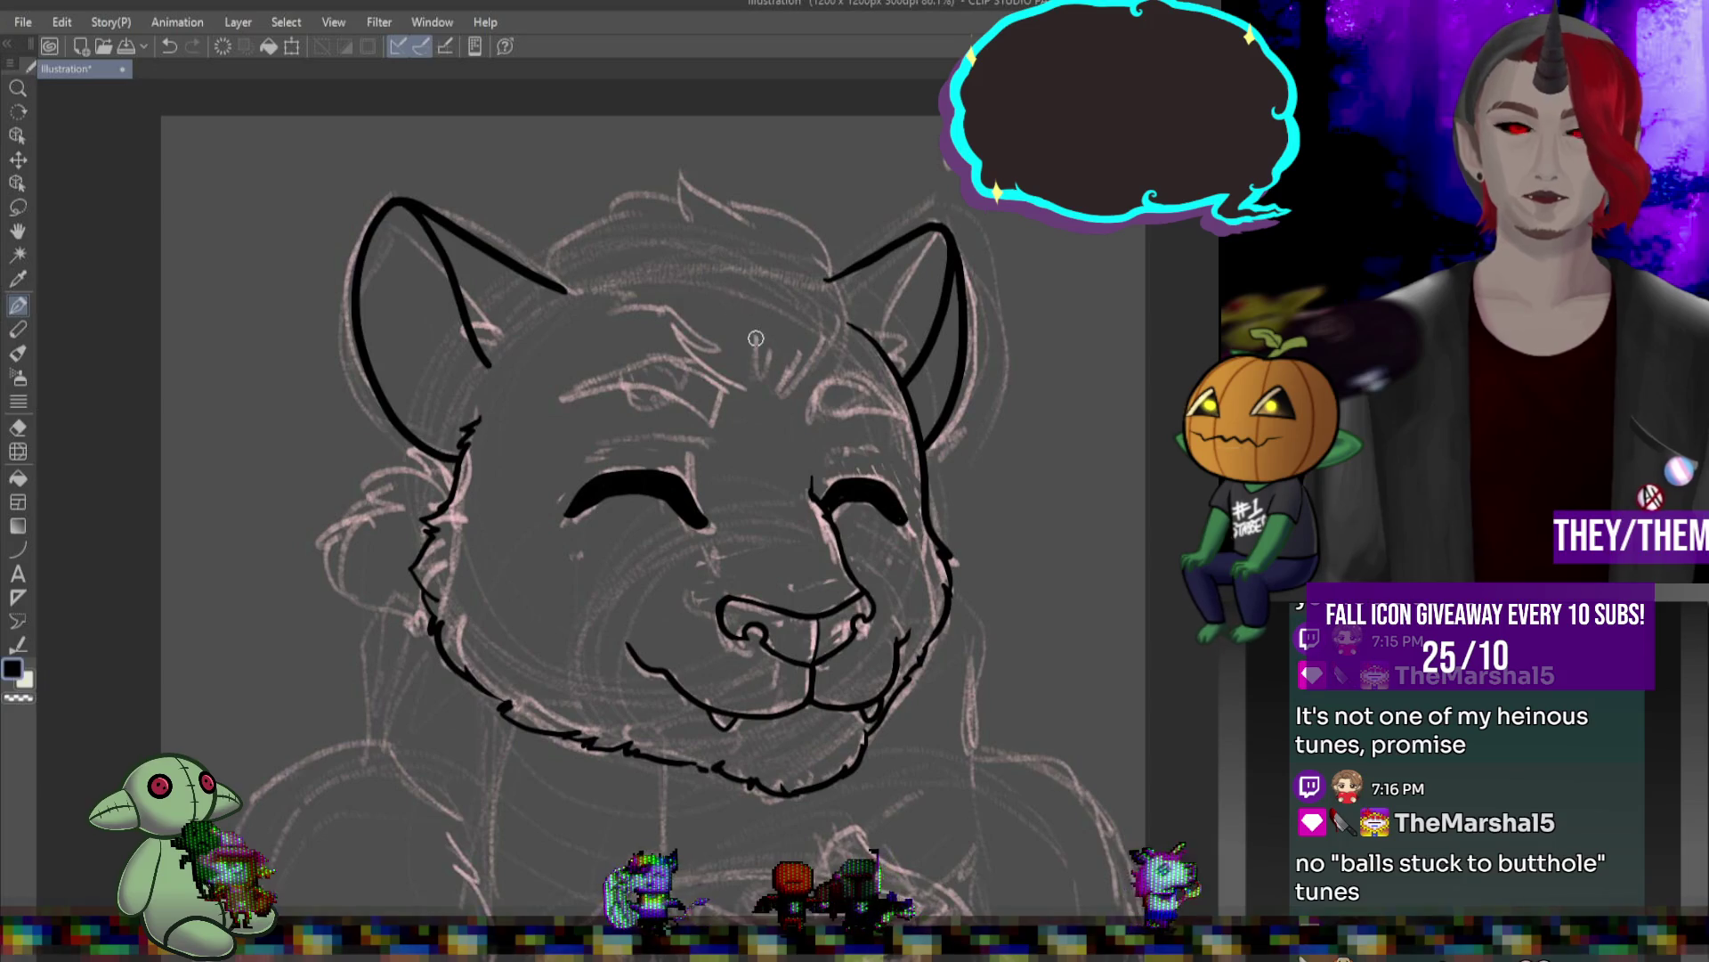
# - Ink brow arcs and fur lines above both eyes, and extend the right cheek line
pyautogui.moveTo(556, 402)
pyautogui.mouseDown()
pyautogui.moveTo(725, 381)
pyautogui.moveTo(556, 402)
pyautogui.mouseUp()
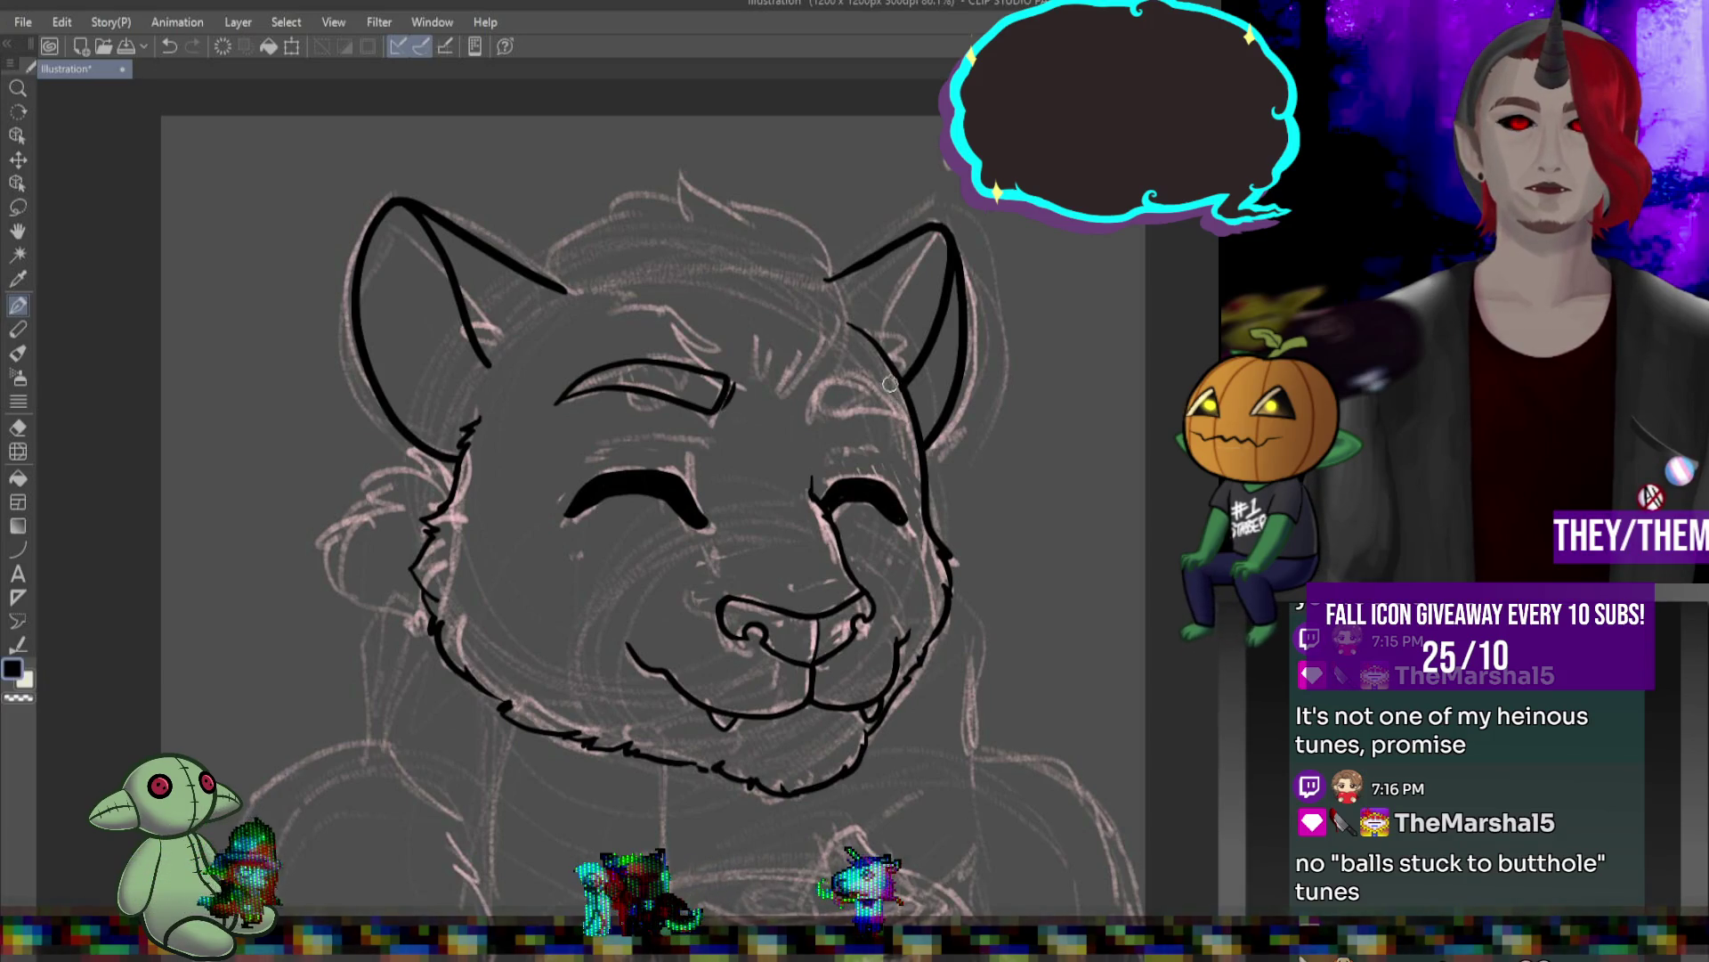
pyautogui.moveTo(870, 378)
pyautogui.mouseDown()
pyautogui.moveTo(817, 407)
pyautogui.moveTo(910, 414)
pyautogui.mouseUp()
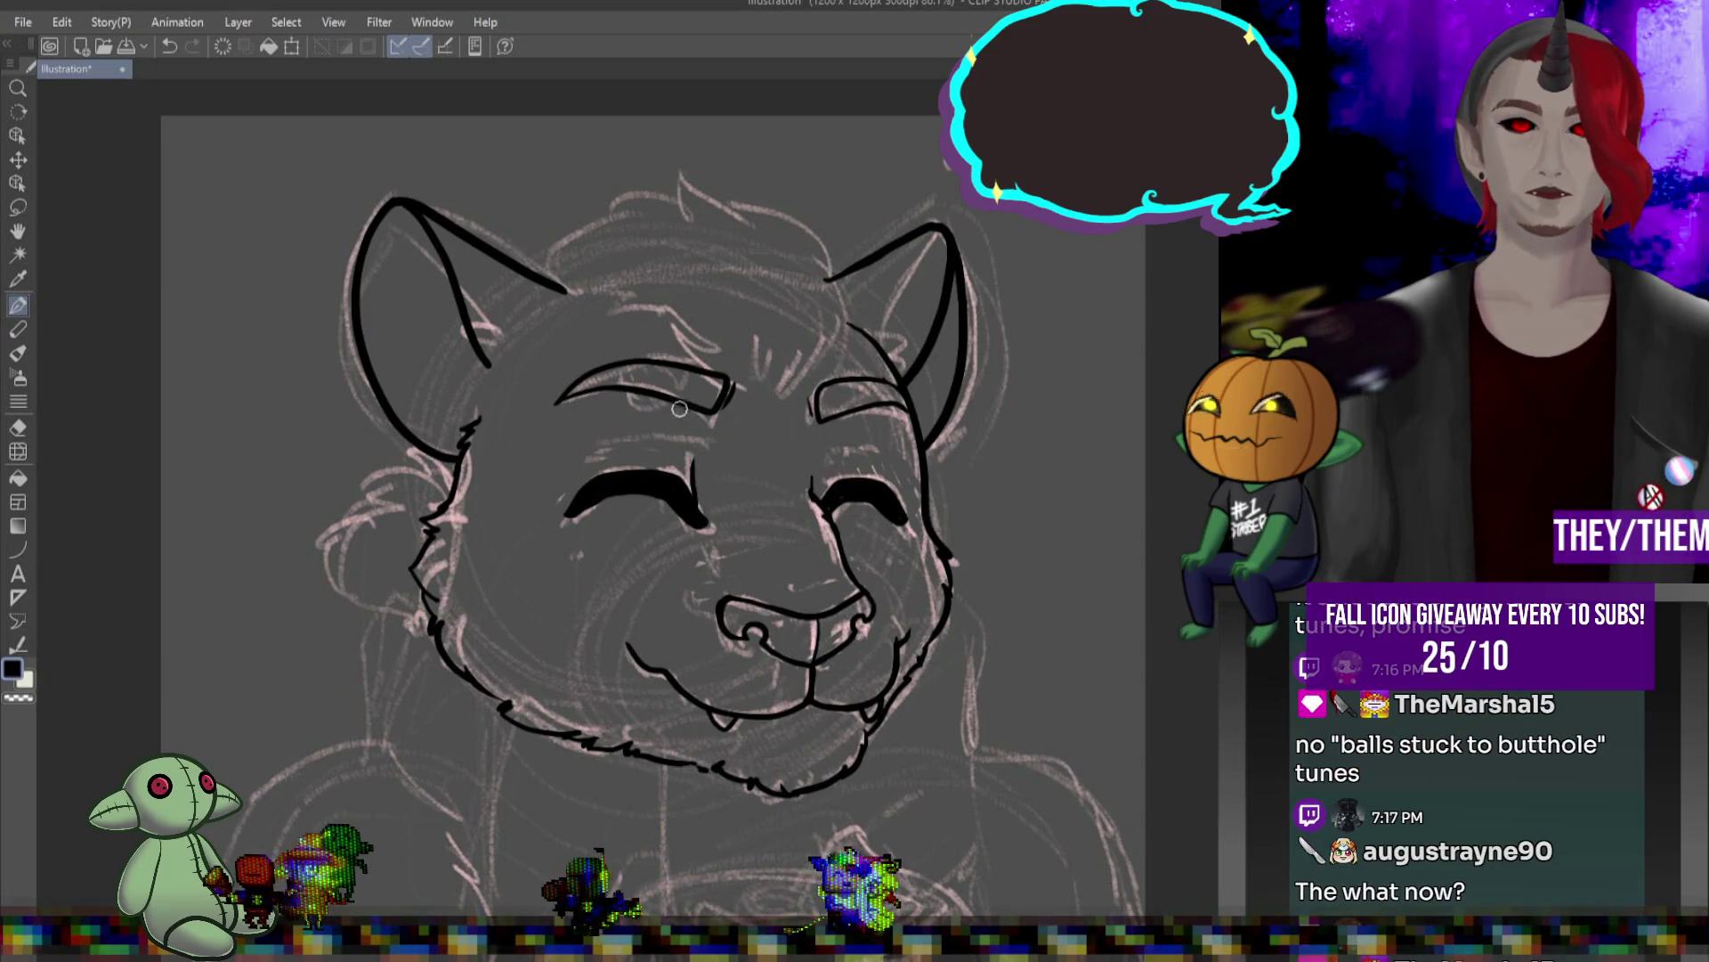
pyautogui.moveTo(580, 456); pyautogui.dragTo(706, 439)
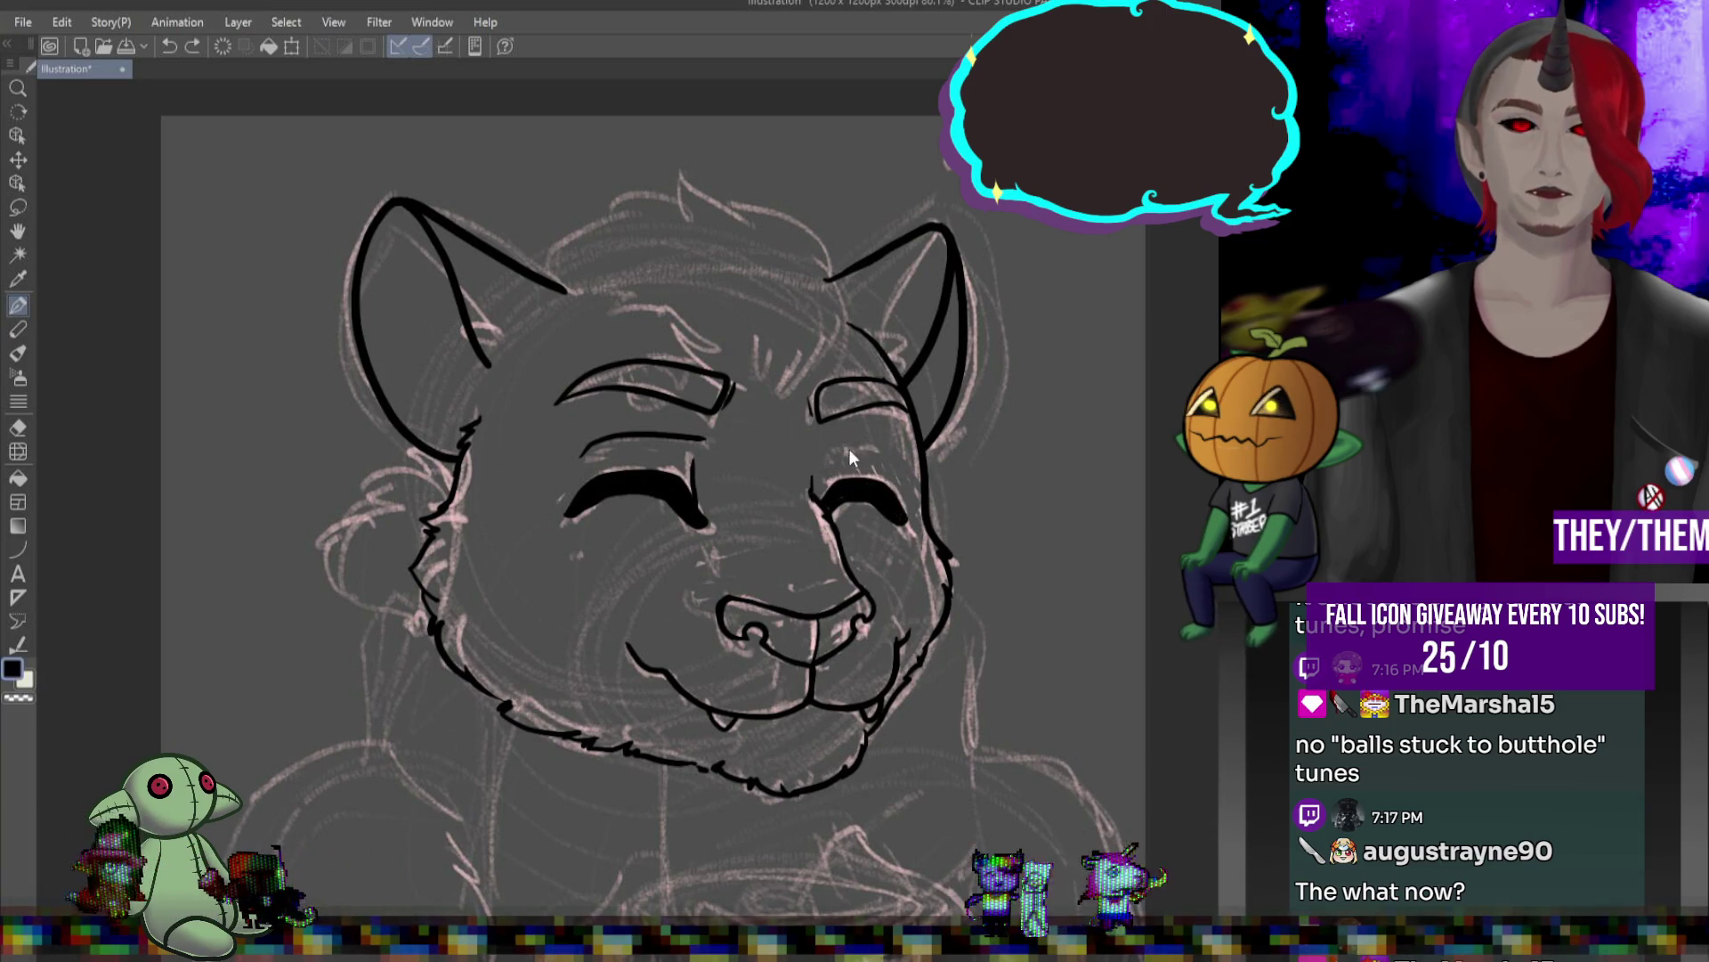
pyautogui.moveTo(820, 445); pyautogui.dragTo(874, 455)
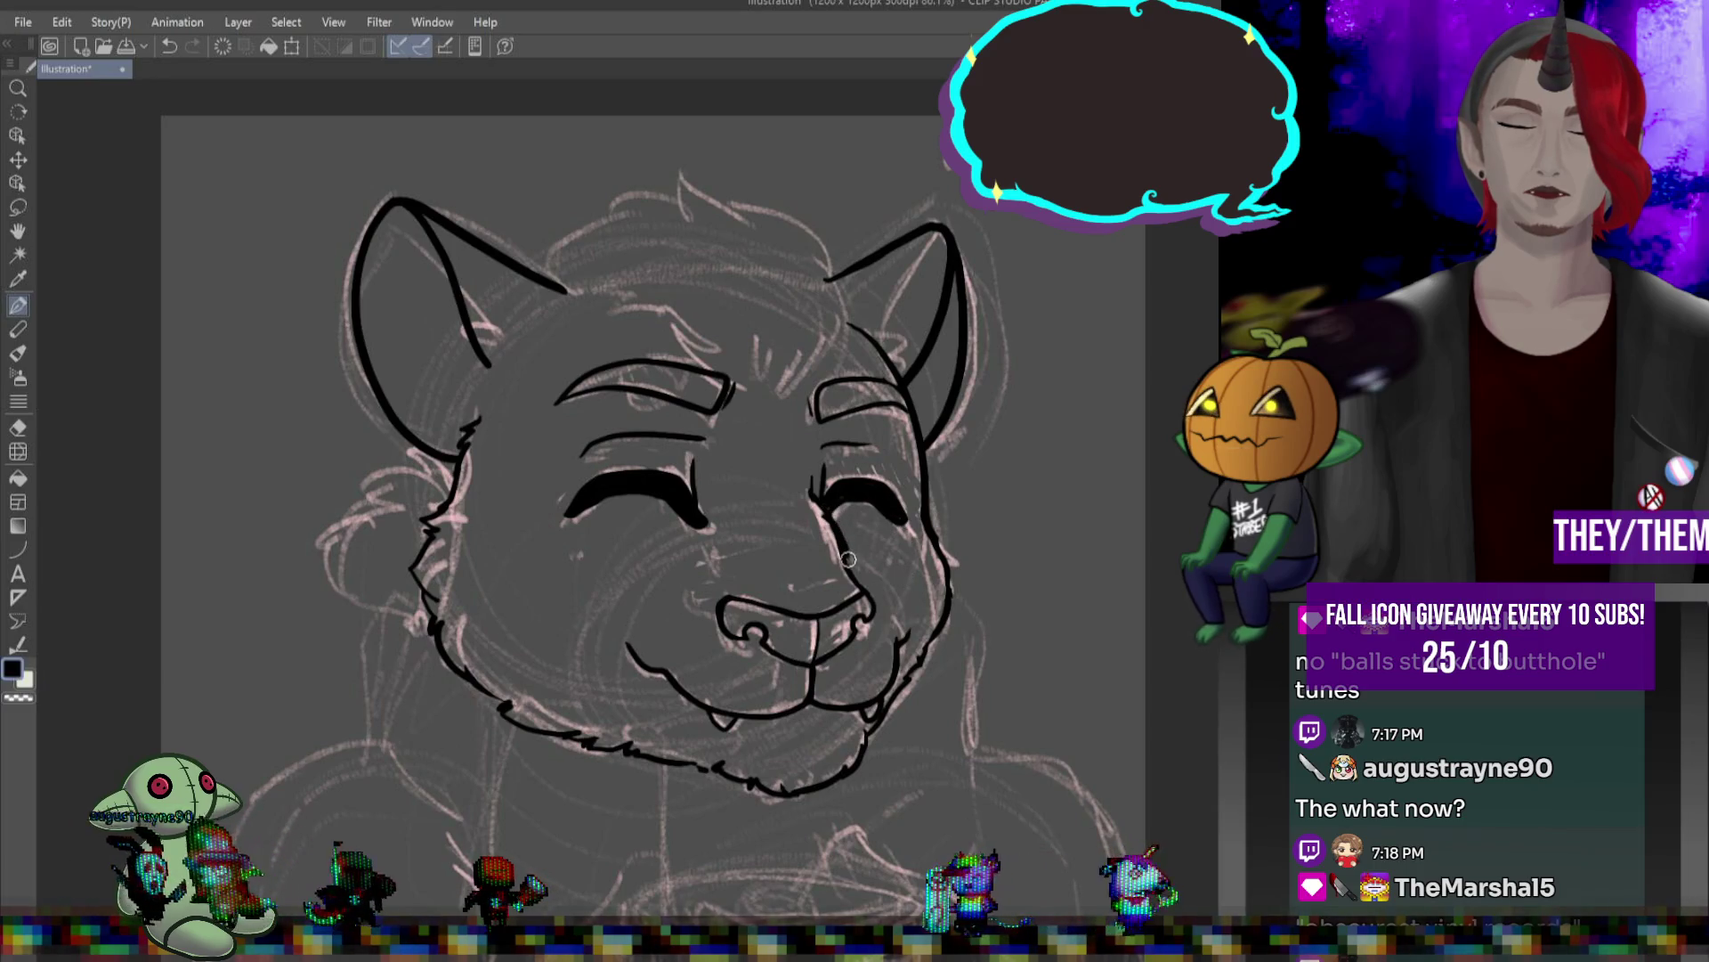
pyautogui.moveTo(848, 559); pyautogui.dragTo(872, 609)
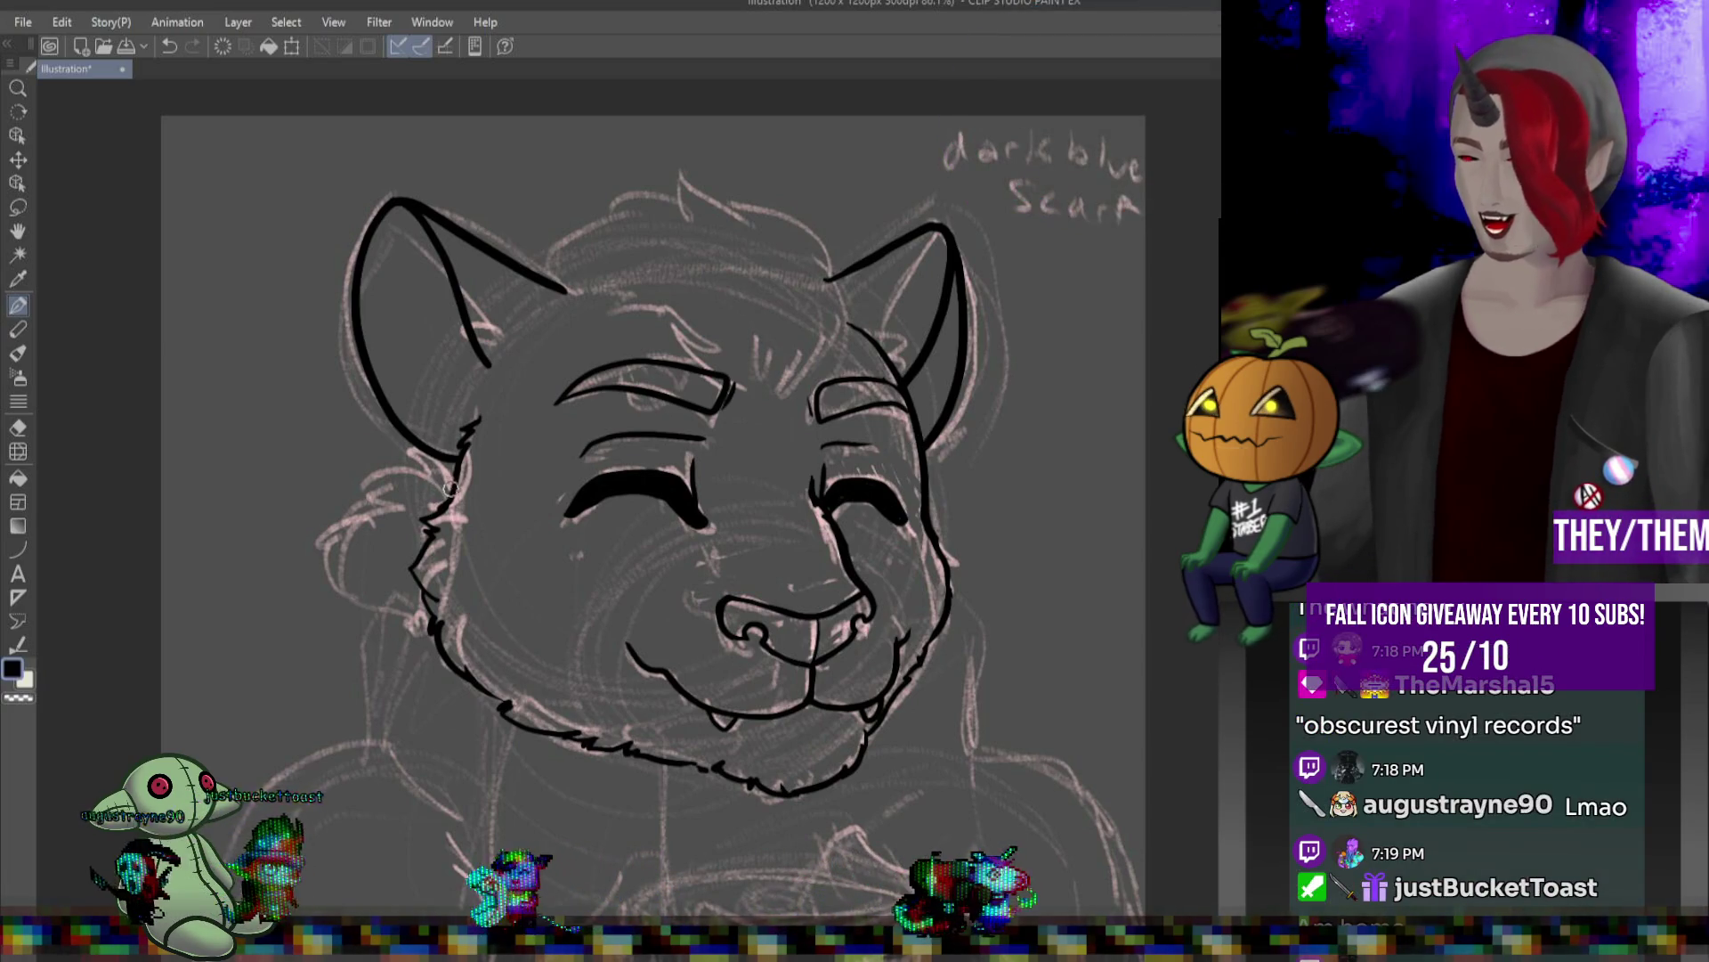
# - Ink the left cheek fur tuft, then whisker dots and short fur strokes on the right cheek
pyautogui.moveTo(382, 470)
pyautogui.mouseDown()
pyautogui.moveTo(346, 539)
pyautogui.moveTo(362, 610)
pyautogui.moveTo(427, 617)
pyautogui.mouseUp()
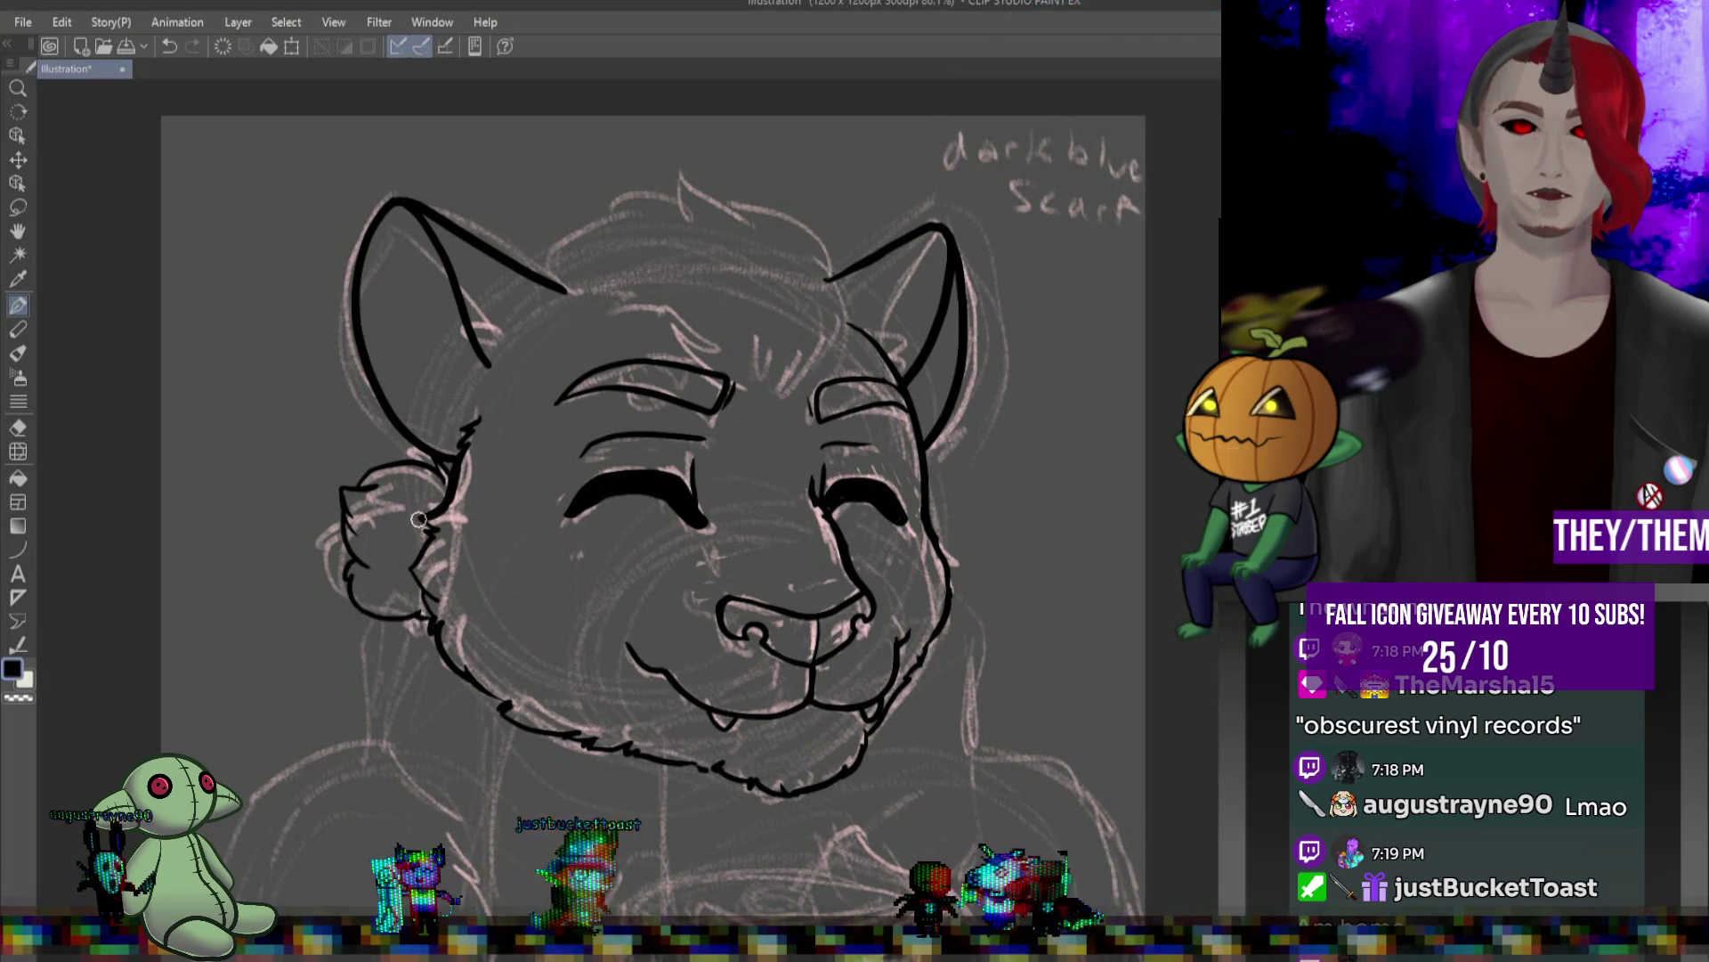
pyautogui.moveTo(421, 551); pyautogui.dragTo(401, 575)
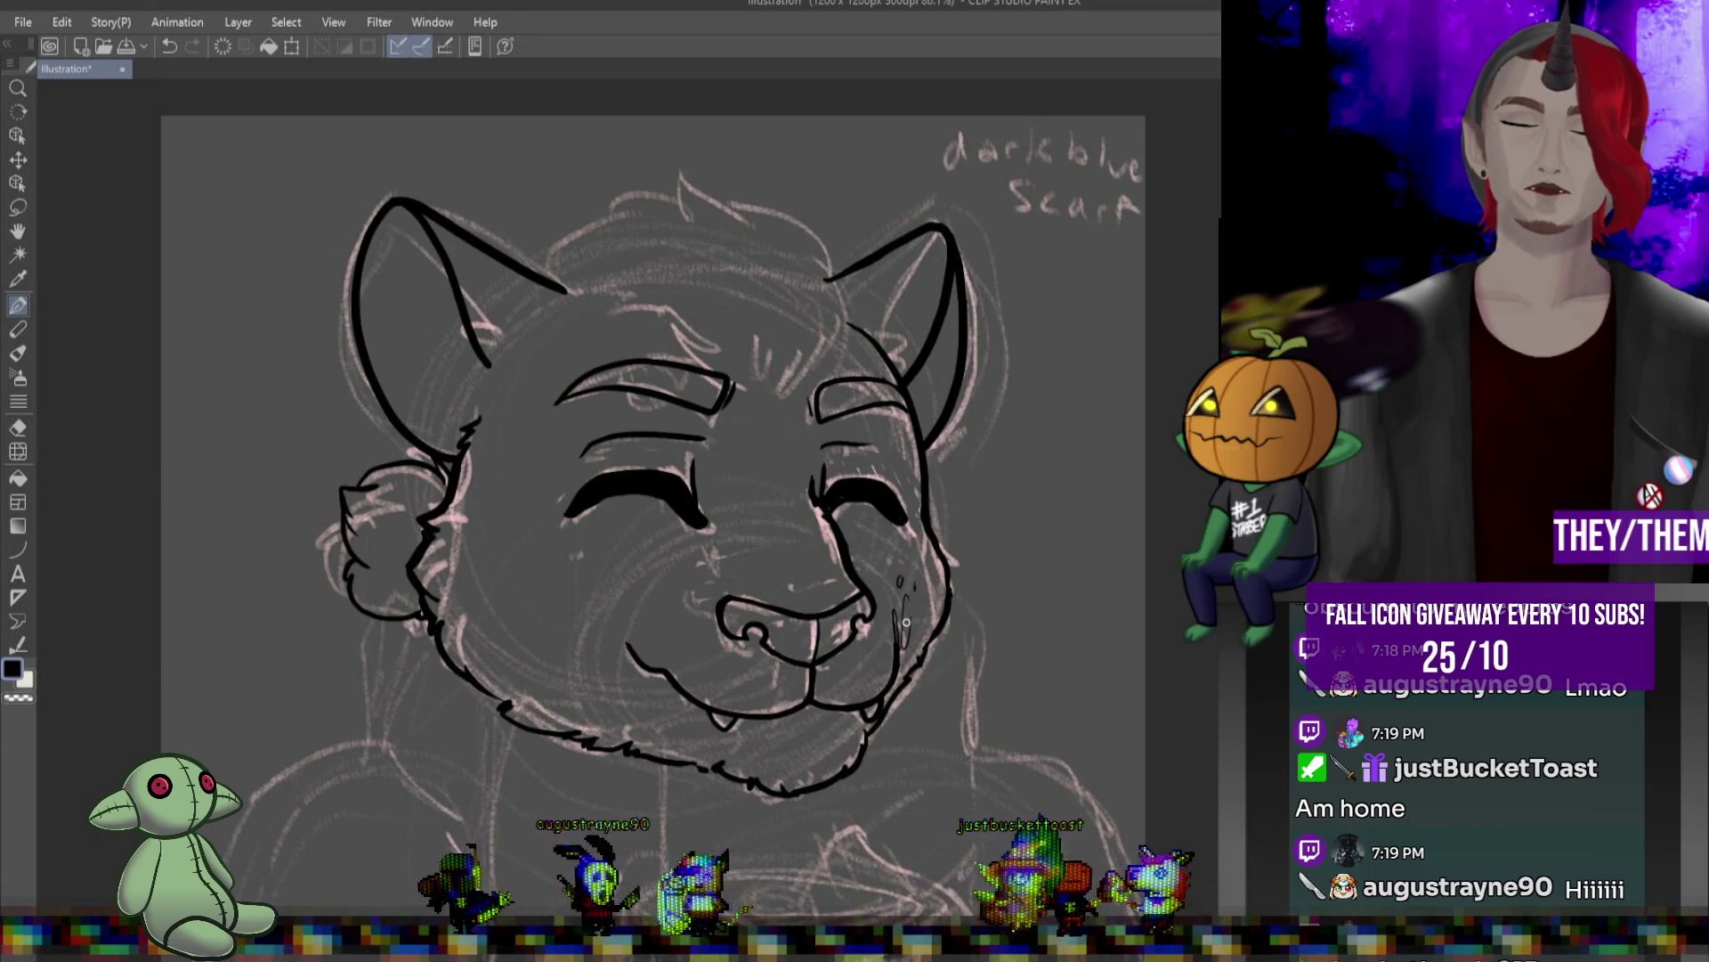
pyautogui.moveTo(901, 588); pyautogui.dragTo(912, 634)
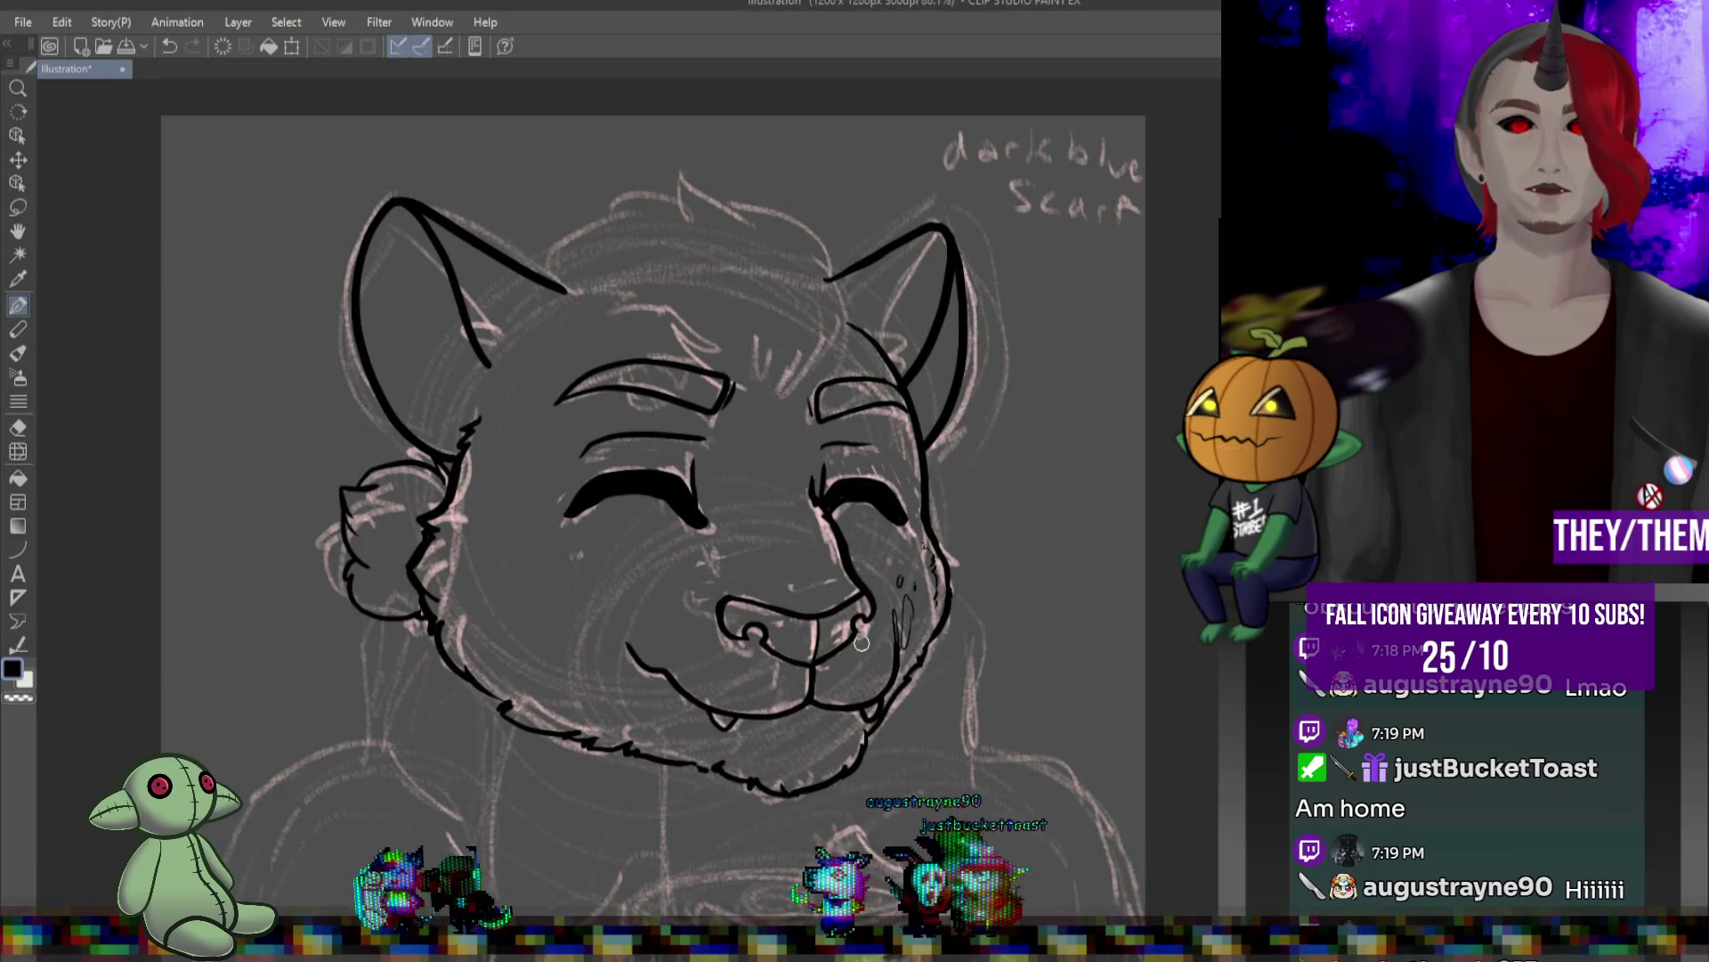
pyautogui.moveTo(888, 615); pyautogui.dragTo(885, 634)
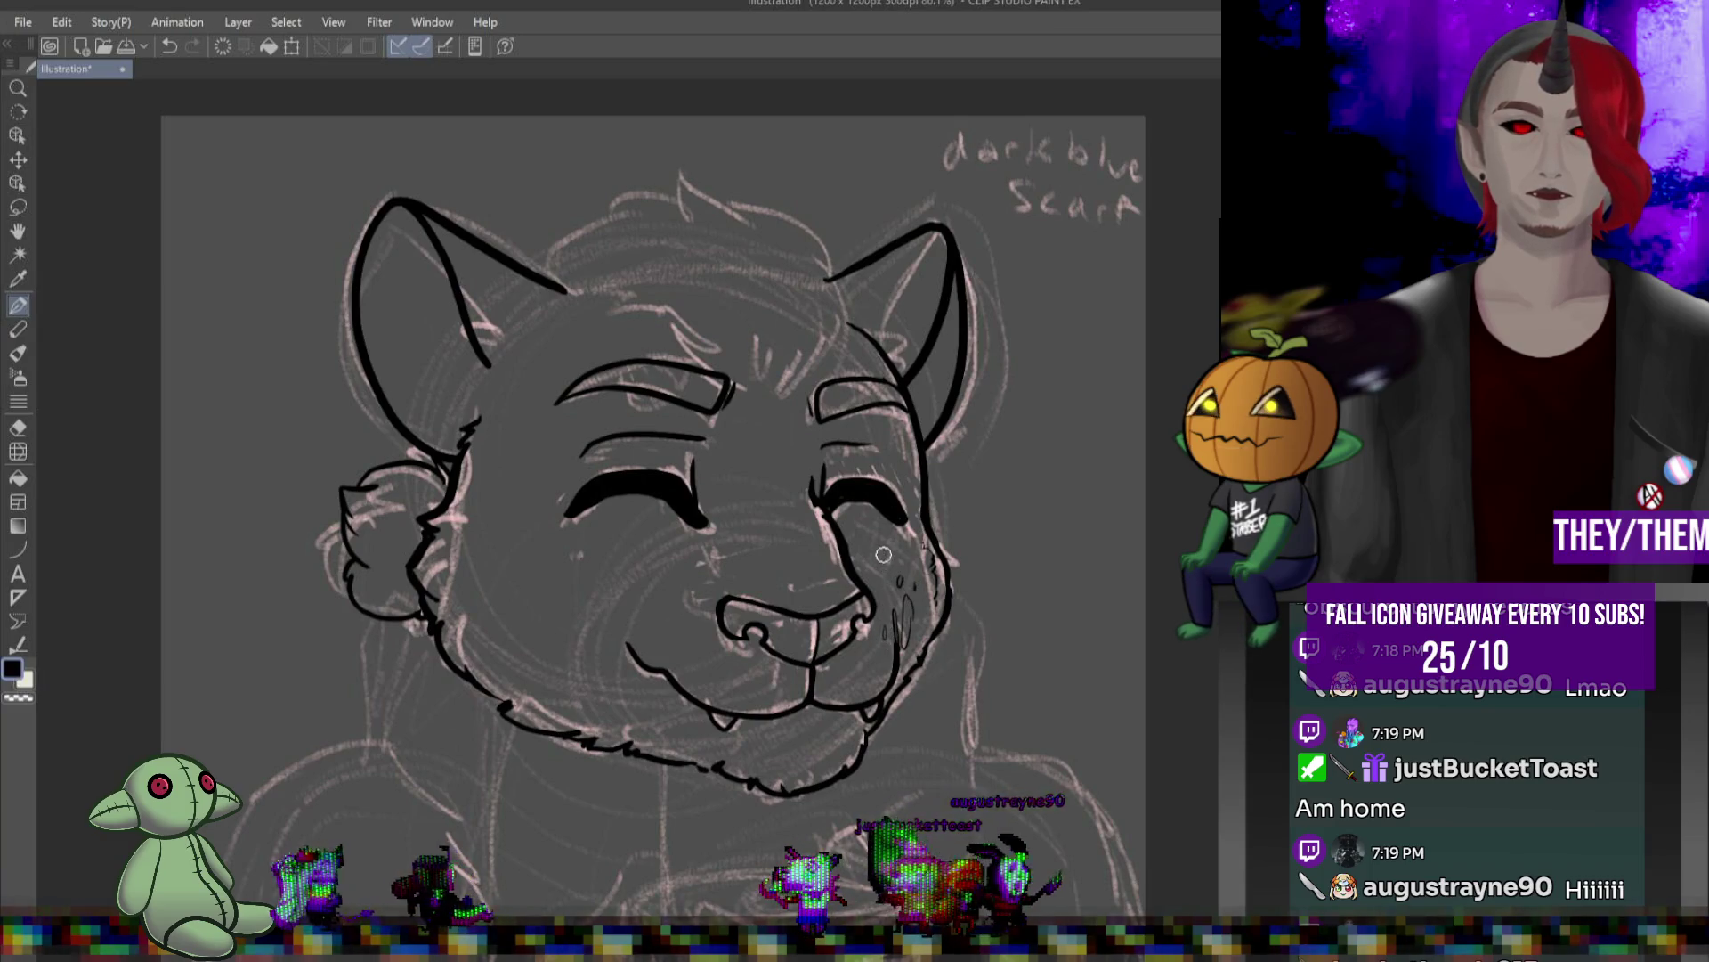
pyautogui.moveTo(885, 545); pyautogui.dragTo(882, 563)
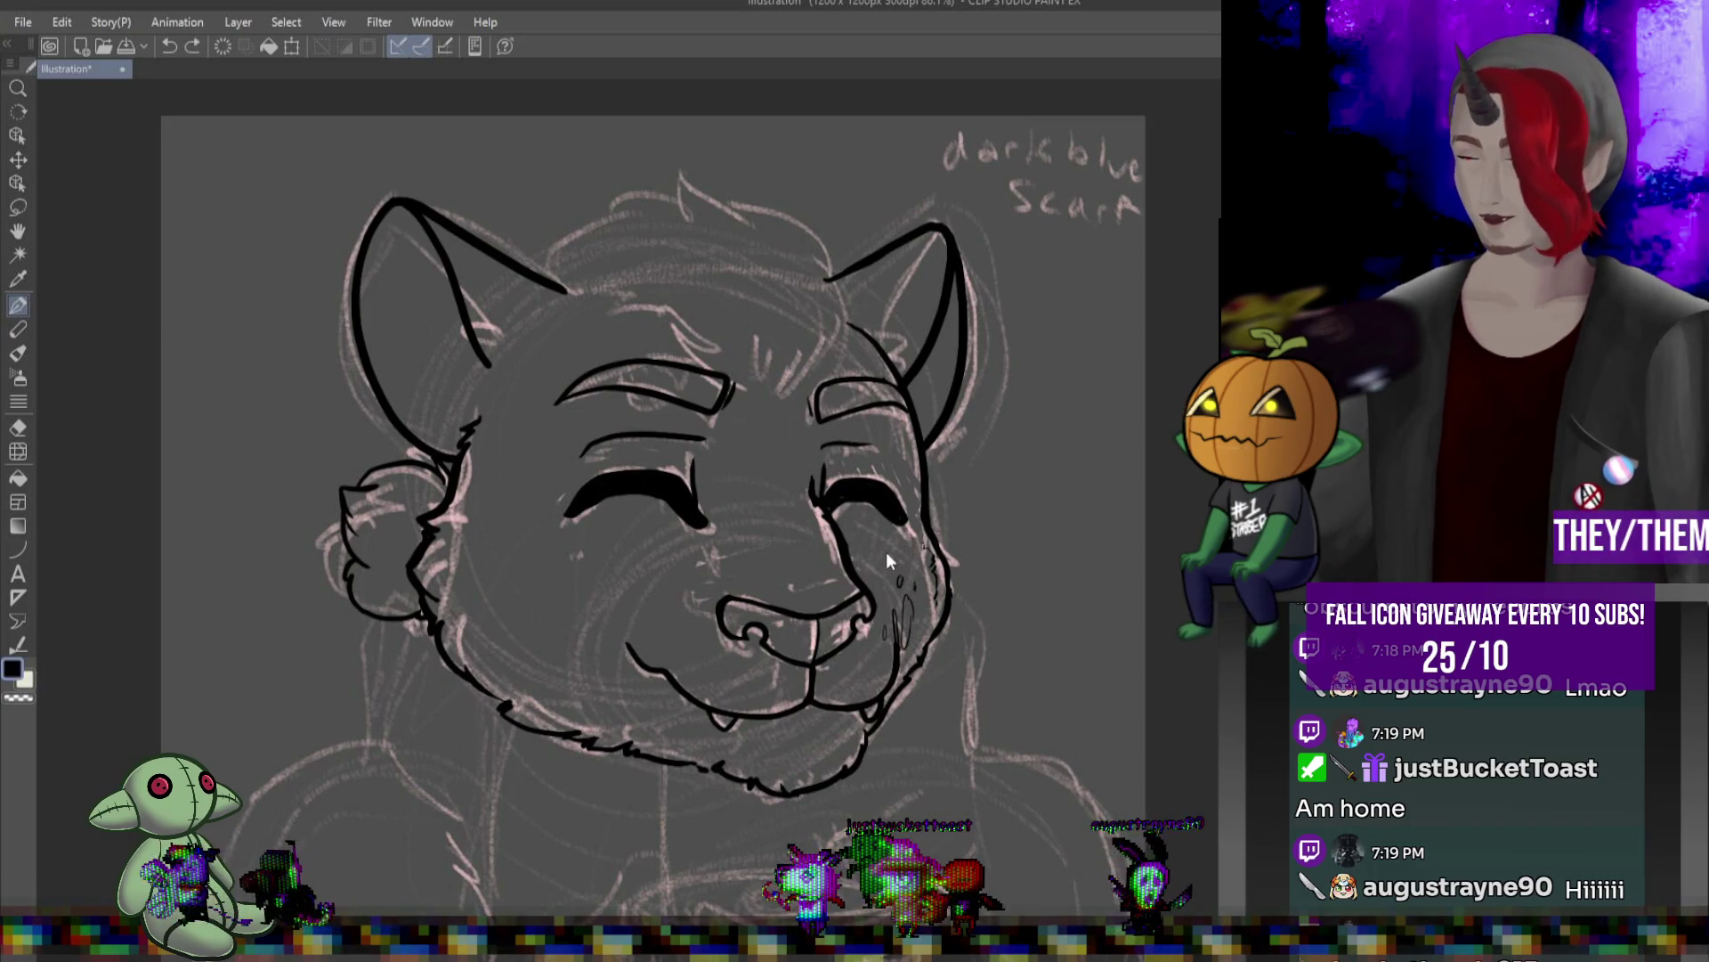
pyautogui.hotkey('ctrl', 'z')
pyautogui.moveTo(884, 570); pyautogui.dragTo(877, 591)
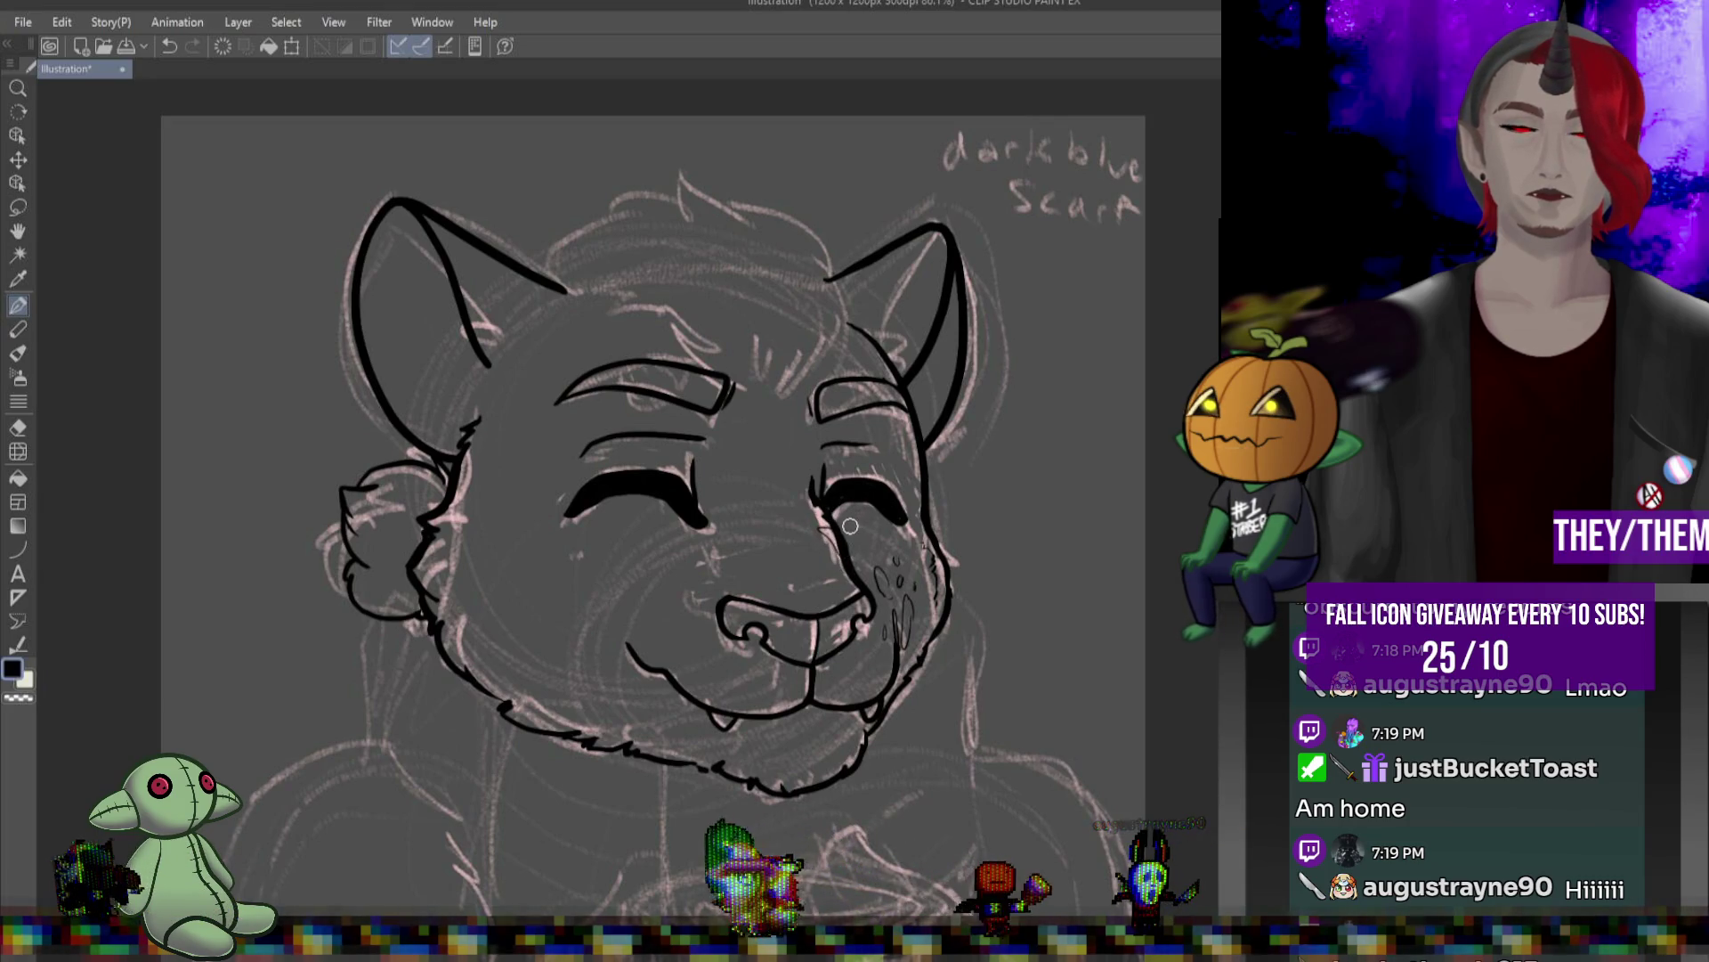
pyautogui.moveTo(857, 525); pyautogui.dragTo(901, 527)
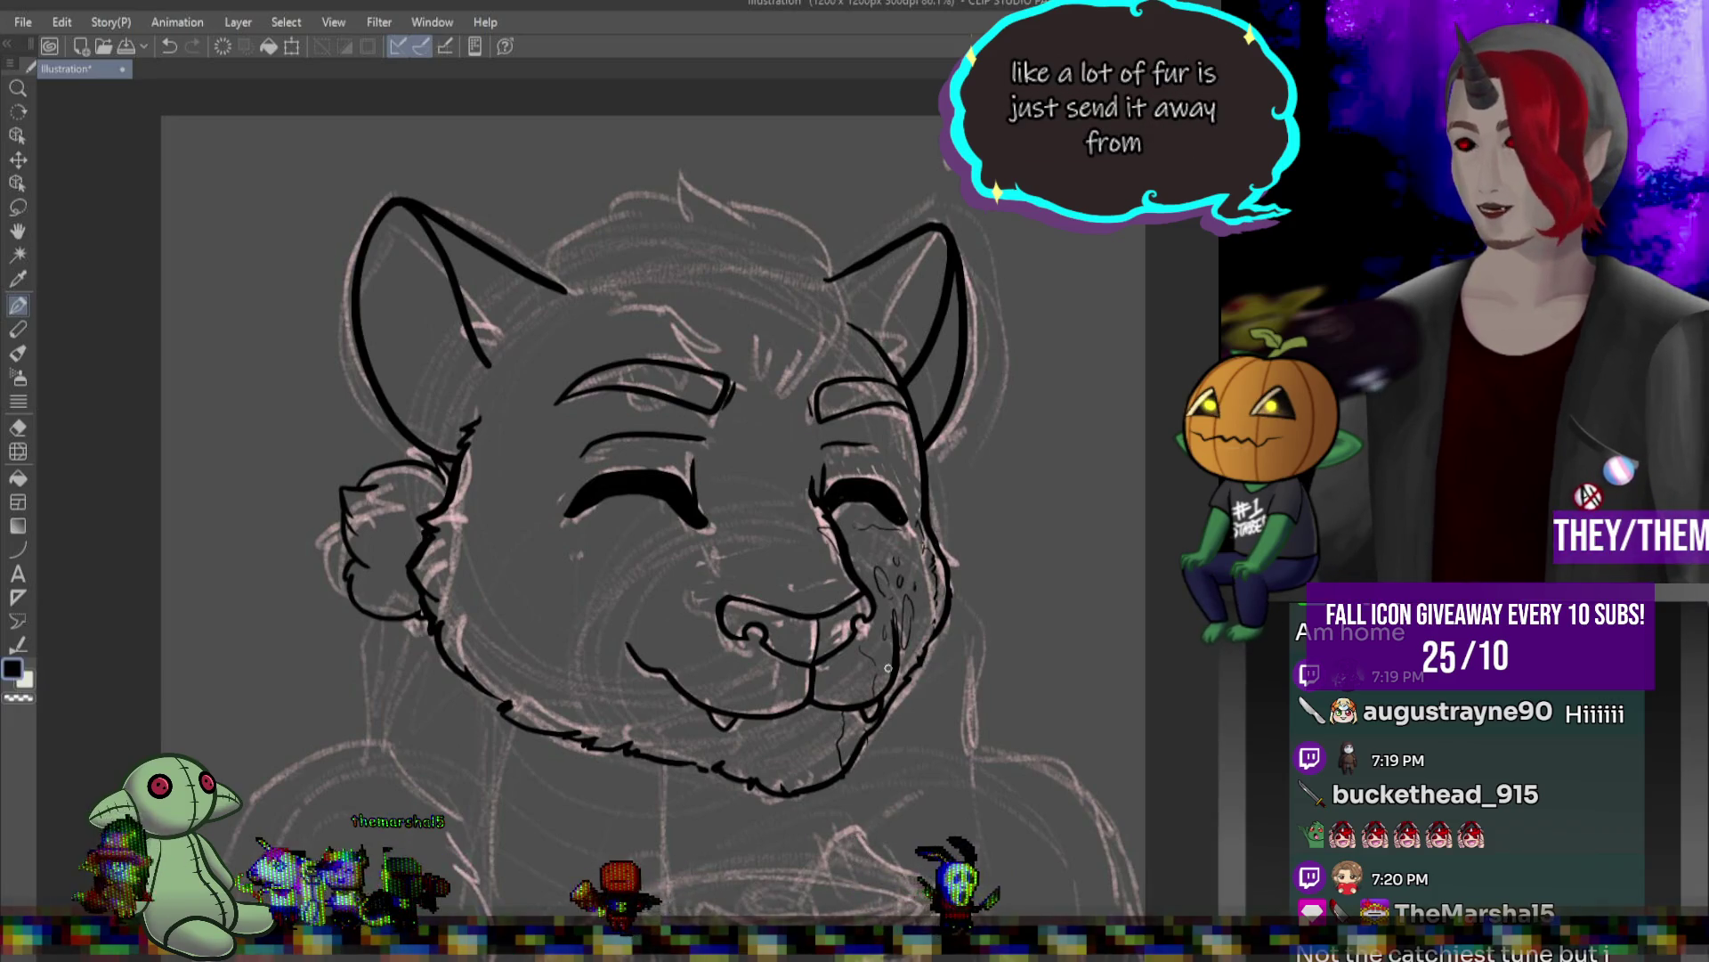
# - Ink the outline beside the right ear and the fur tufts along the head top
pyautogui.scroll(-5, 767, 391)
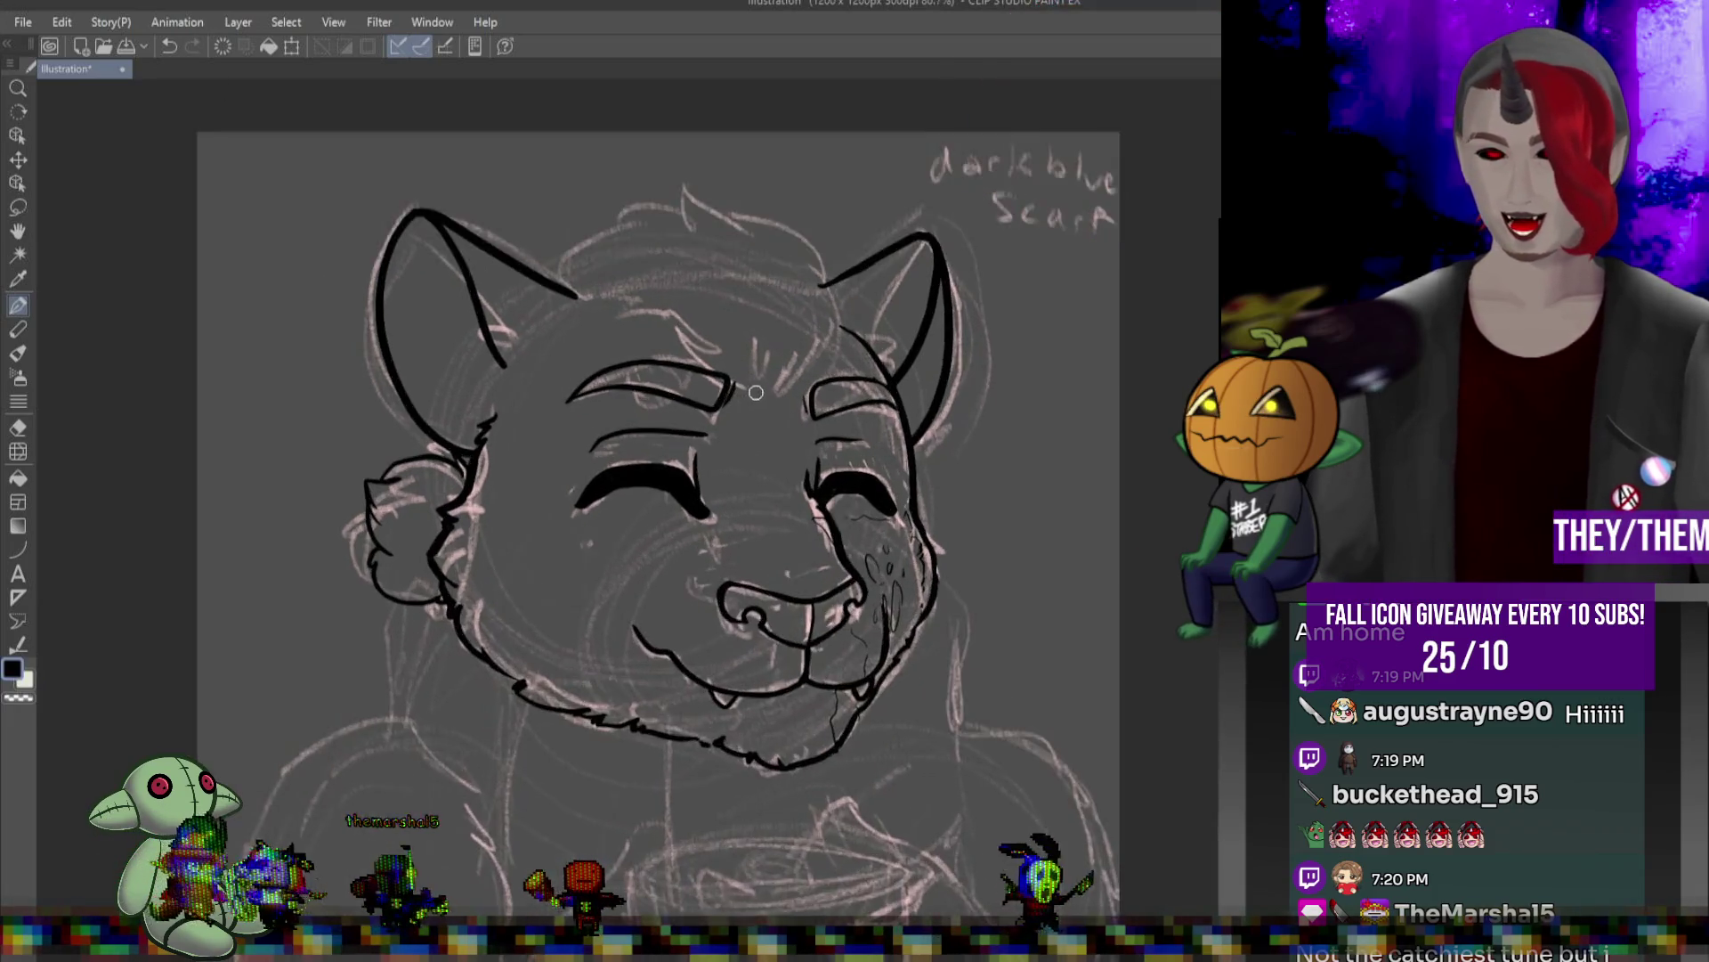
pyautogui.scroll(-2, 767, 392)
pyautogui.scroll(3, 767, 392)
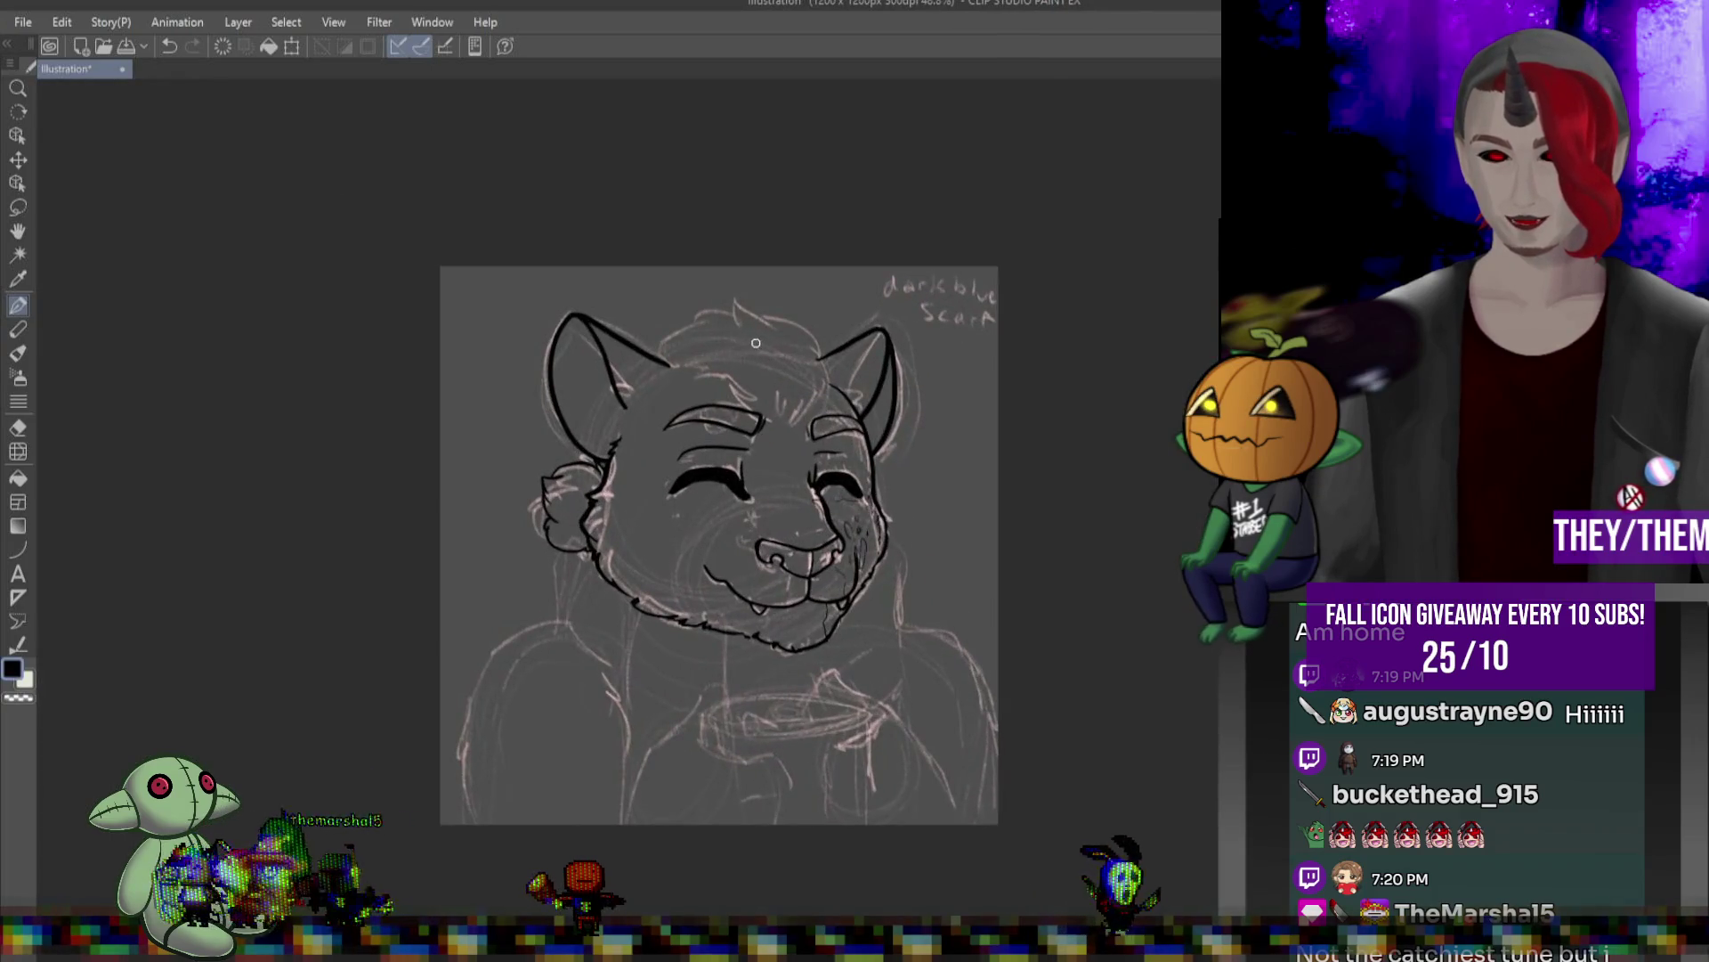
pyautogui.scroll(1, 820, 383)
pyautogui.scroll(-2, 820, 383)
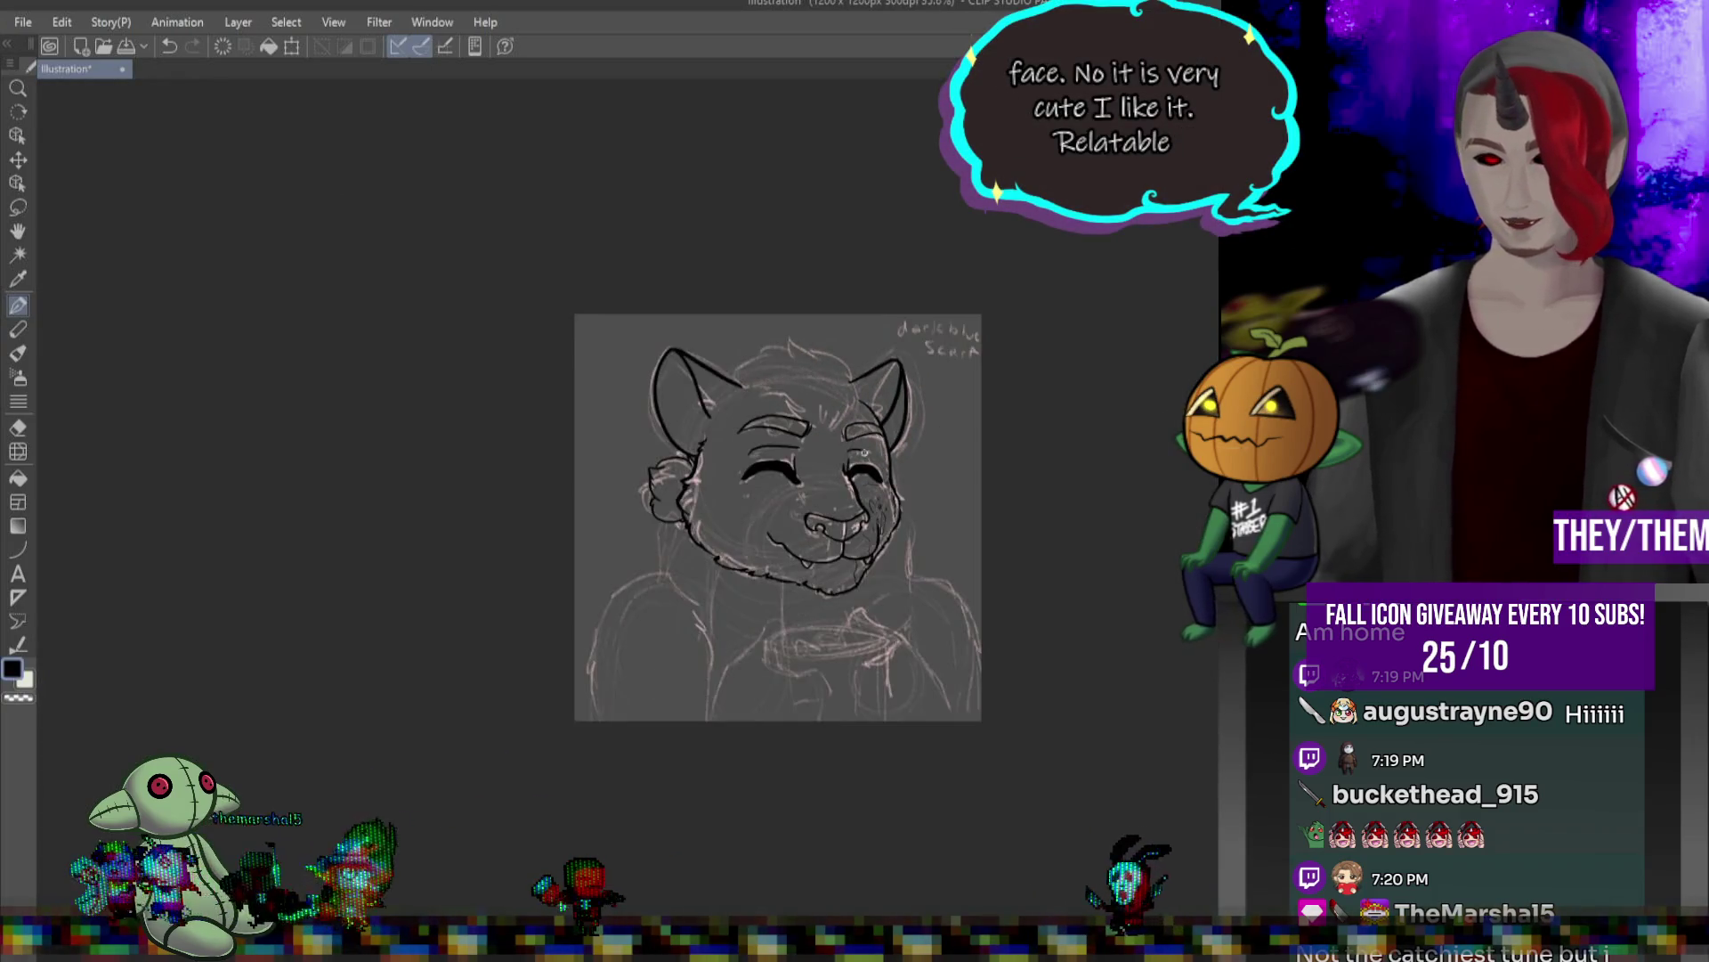
pyautogui.scroll(3, 820, 383)
pyautogui.scroll(-1, 820, 383)
pyautogui.scroll(1, 820, 383)
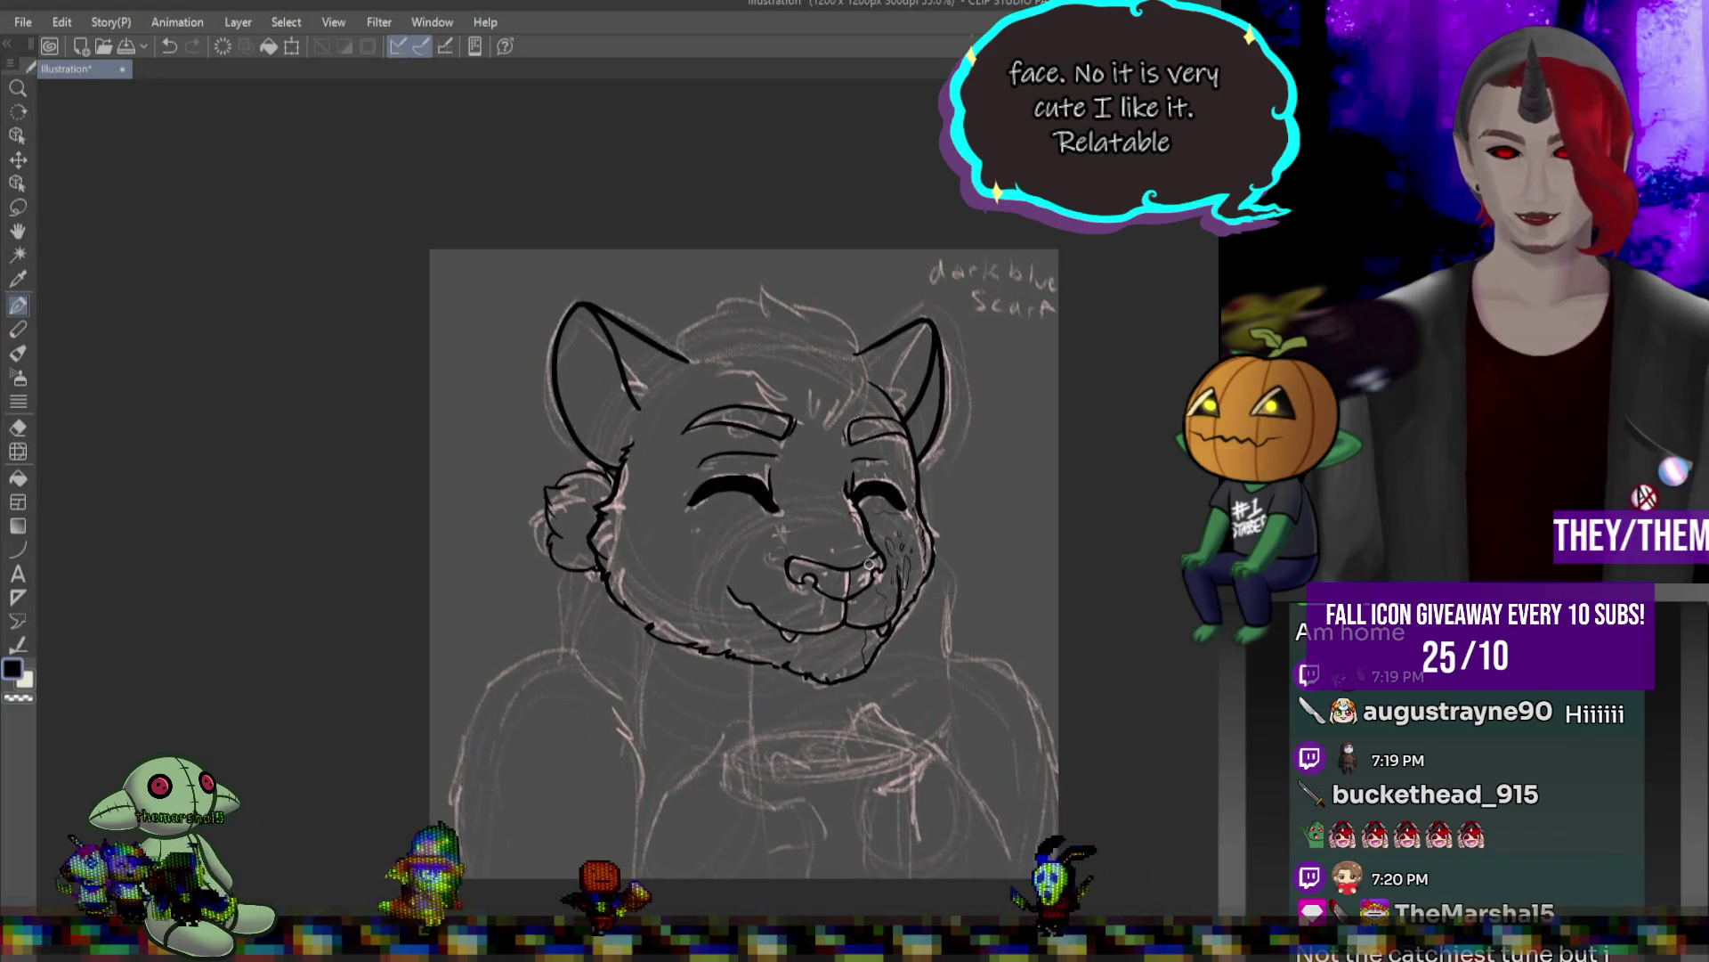
pyautogui.scroll(1, 837, 432)
pyautogui.scroll(1, 712, 356)
pyautogui.scroll(-2, 715, 324)
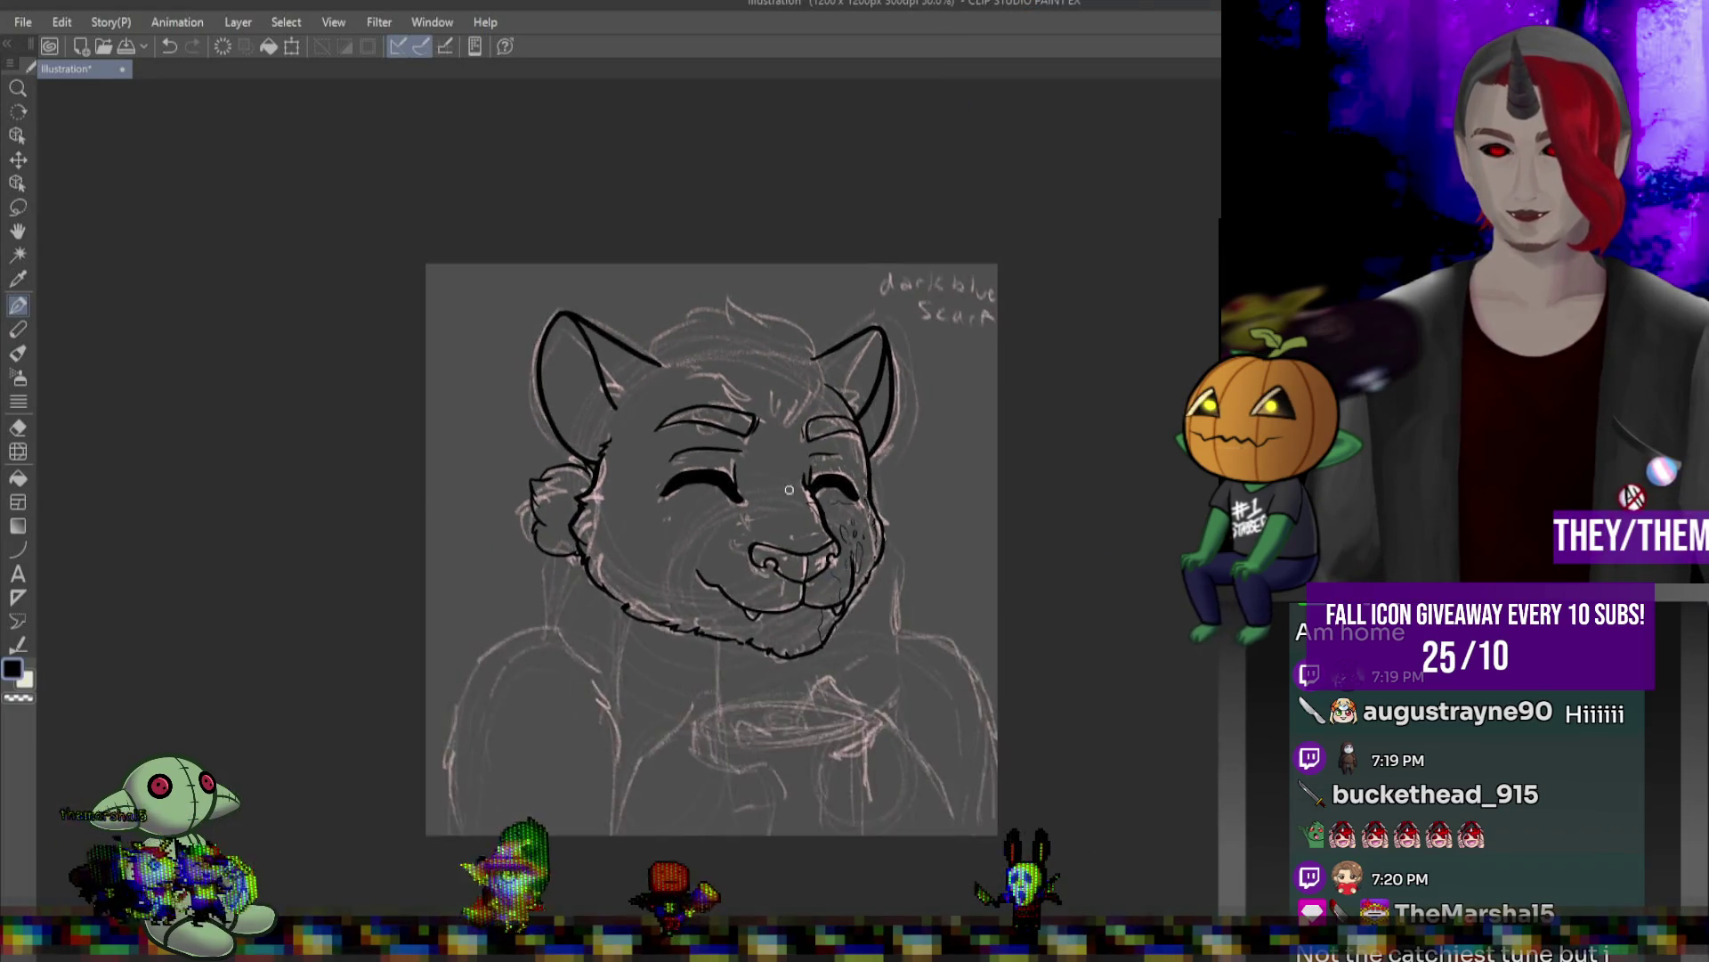
pyautogui.scroll(2, 715, 324)
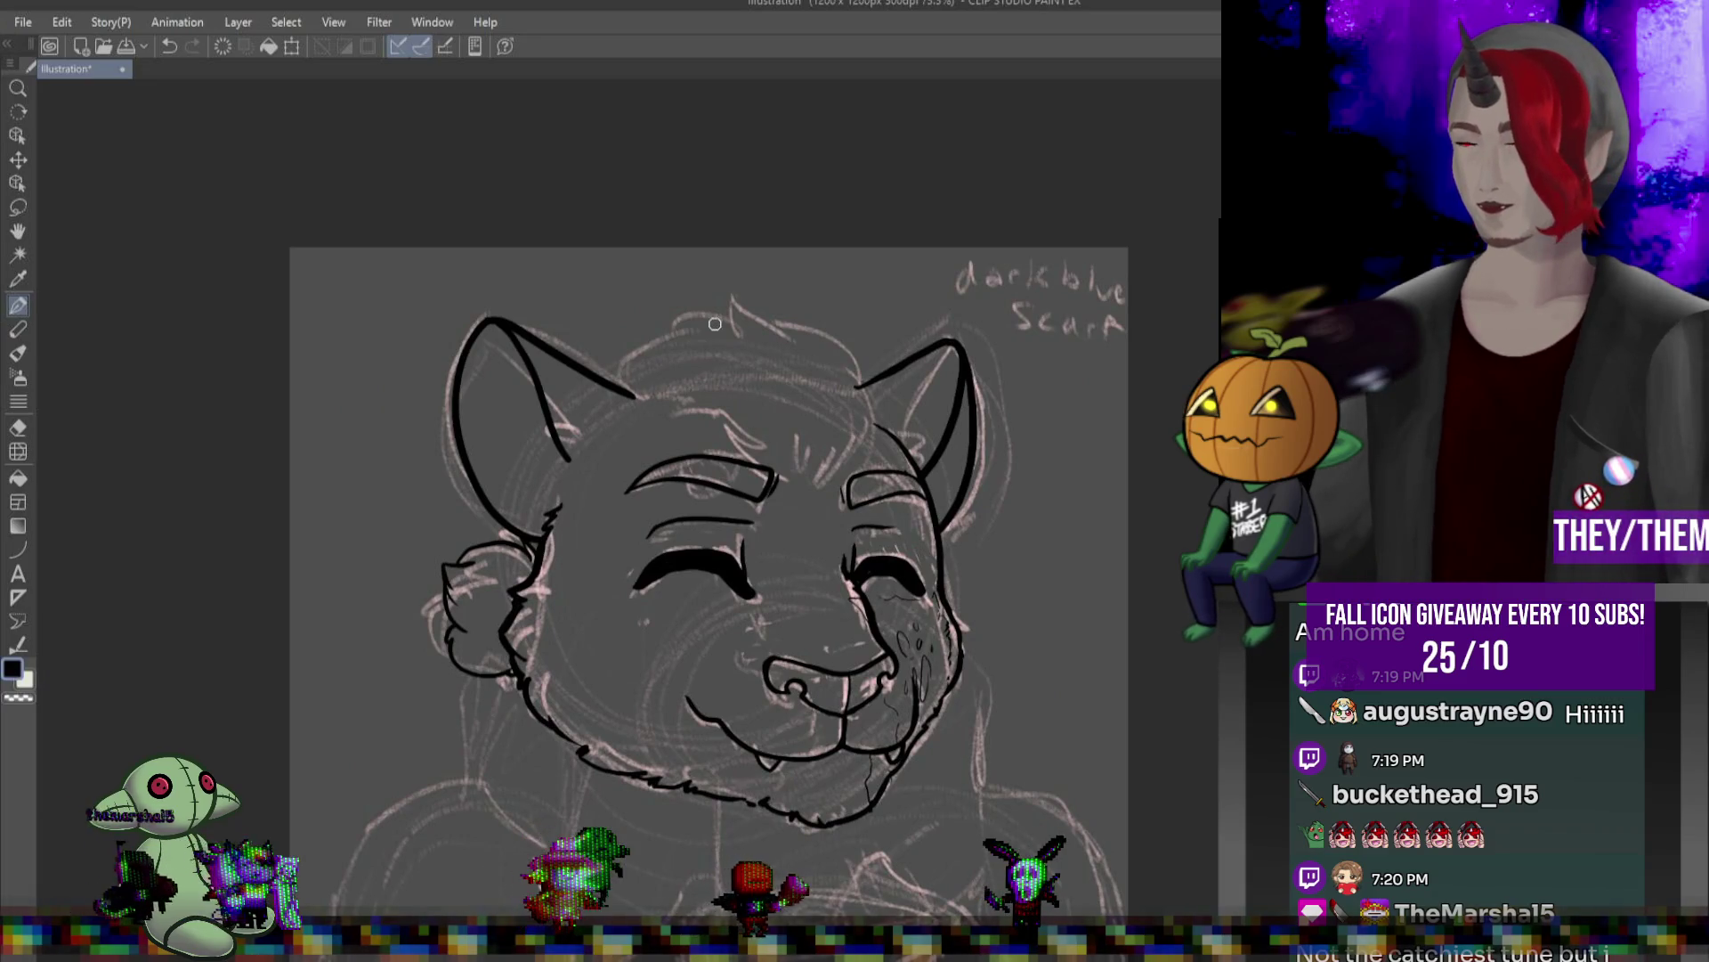
pyautogui.moveTo(870, 397); pyautogui.dragTo(840, 458)
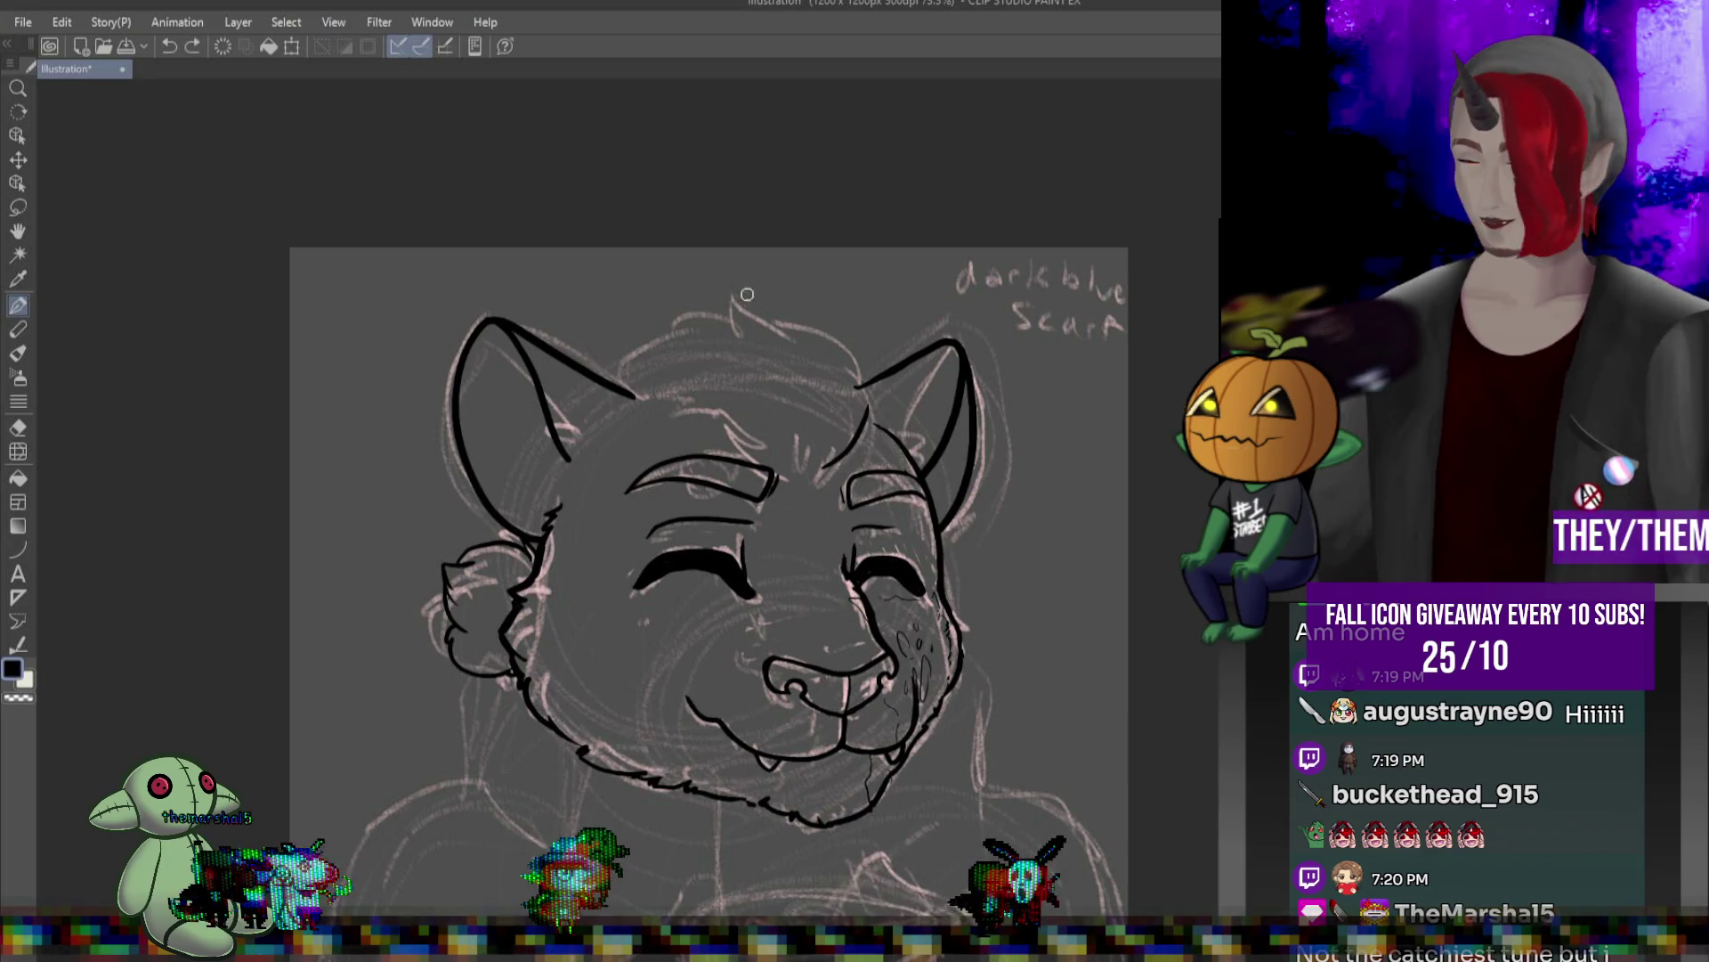
pyautogui.moveTo(731, 292); pyautogui.dragTo(847, 352)
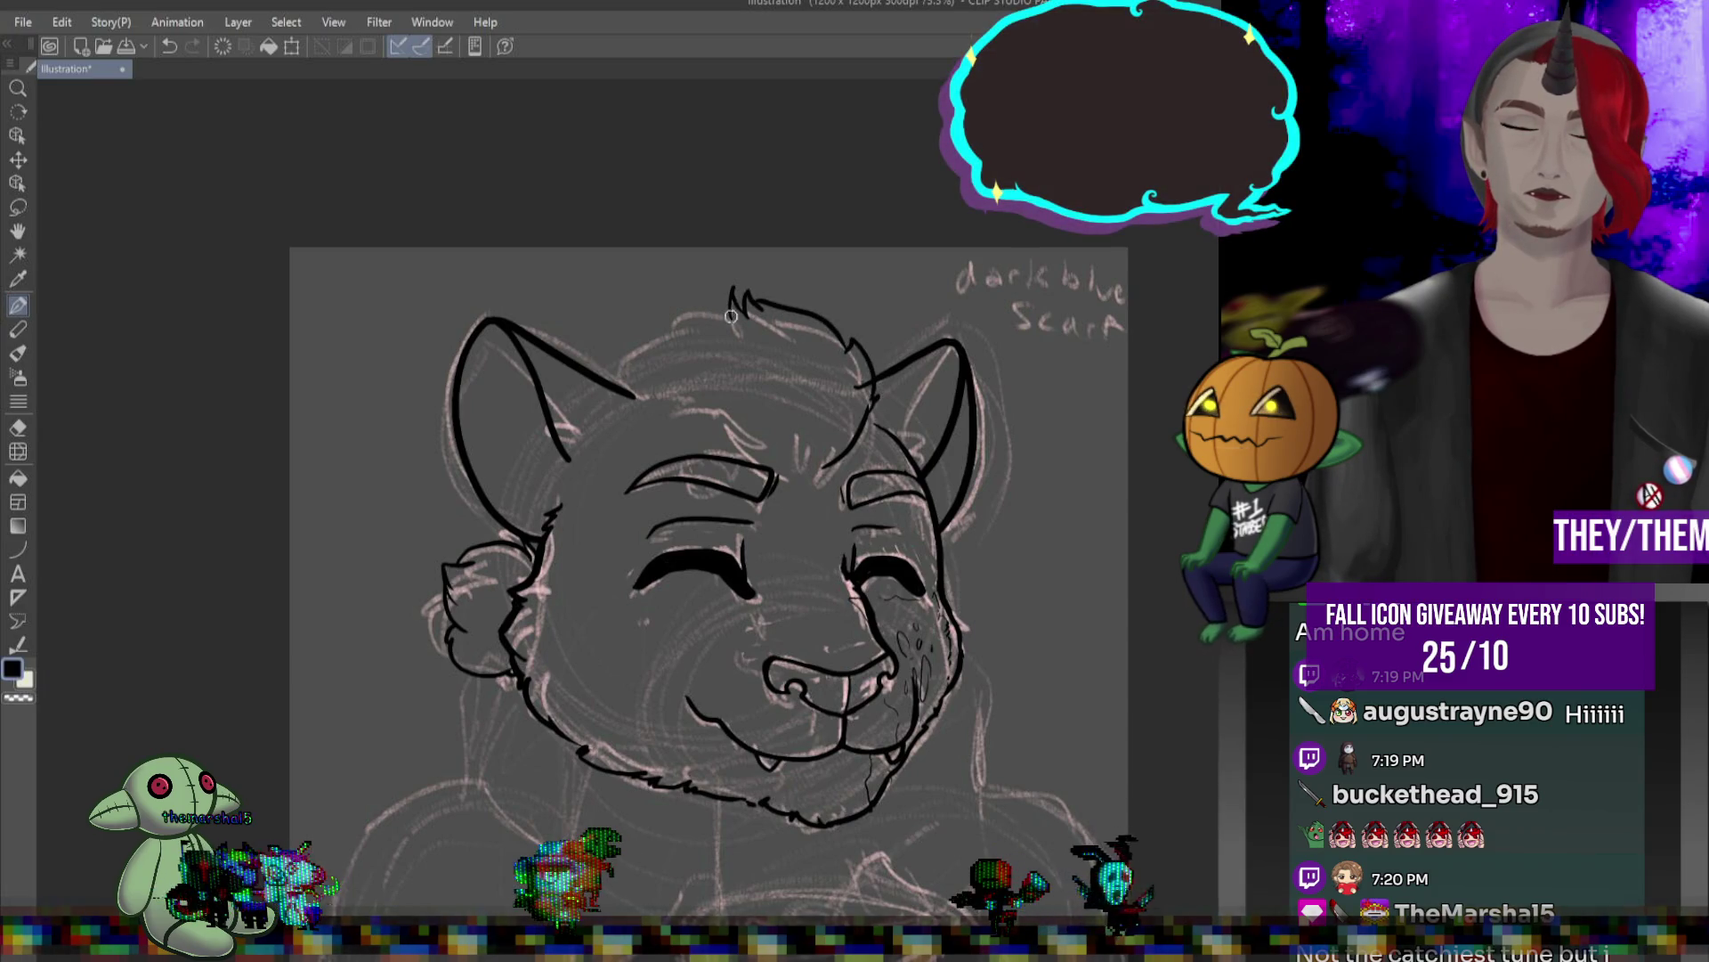
# - Ink the head's upper-left outline and a short stroke near the right ear
pyautogui.moveTo(646, 339)
pyautogui.mouseDown()
pyautogui.moveTo(619, 352)
pyautogui.moveTo(606, 394)
pyautogui.mouseUp()
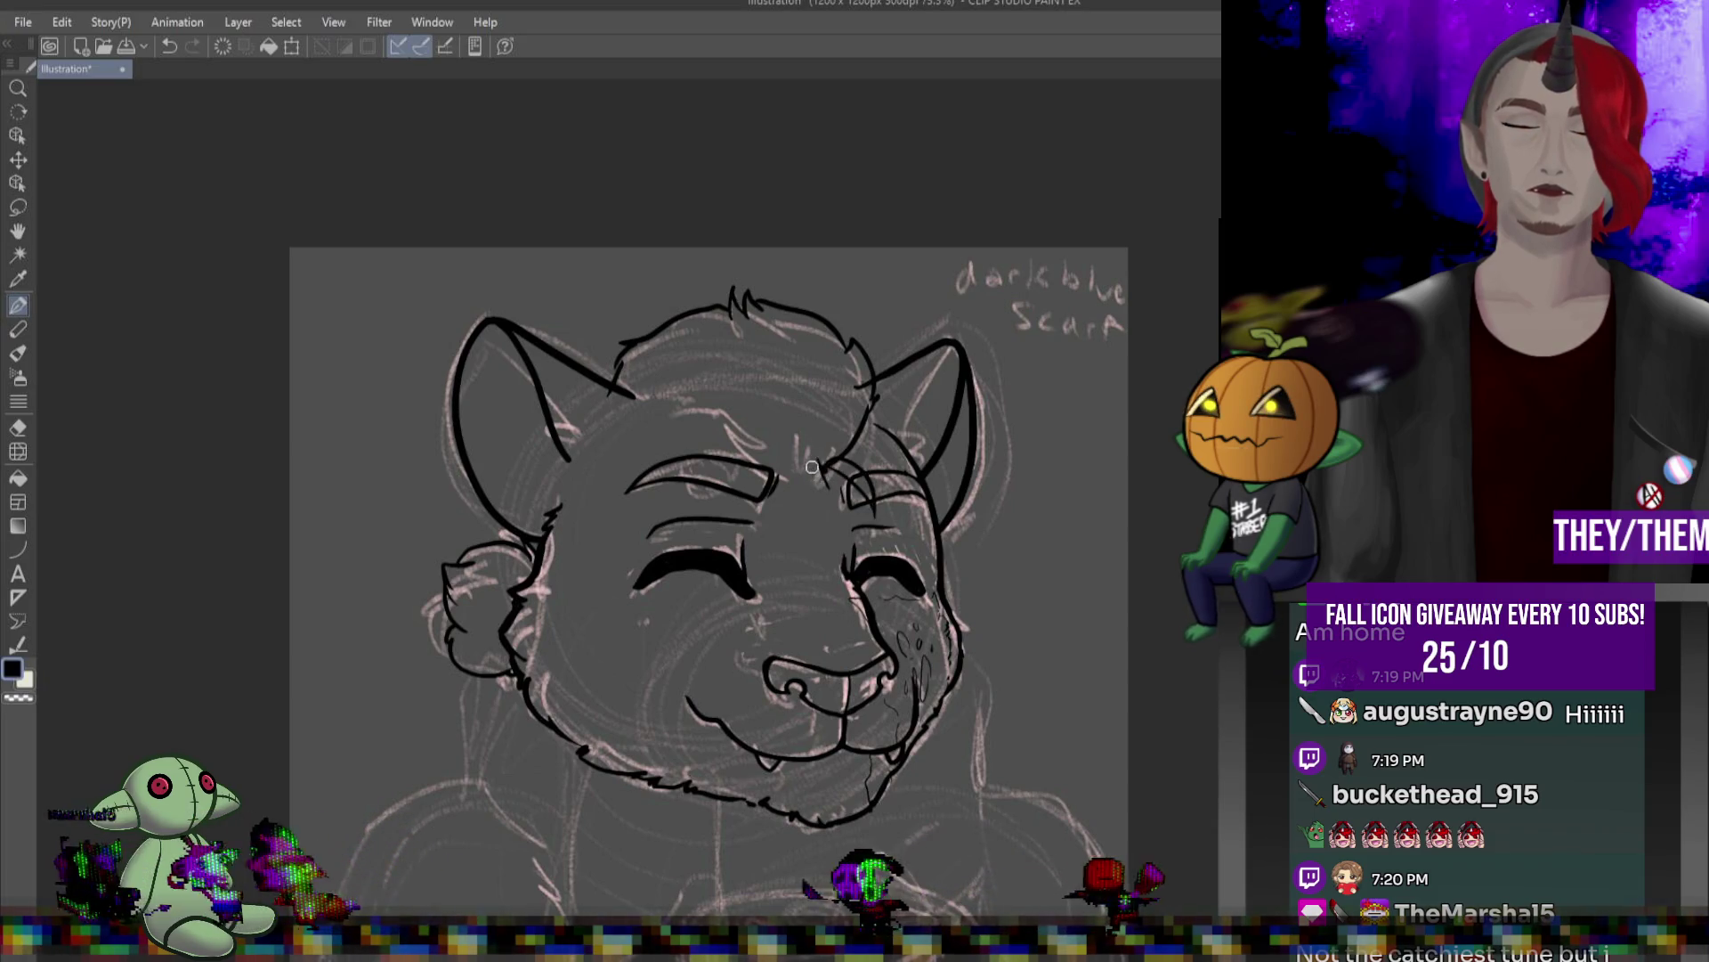
pyautogui.moveTo(821, 456); pyautogui.dragTo(641, 392)
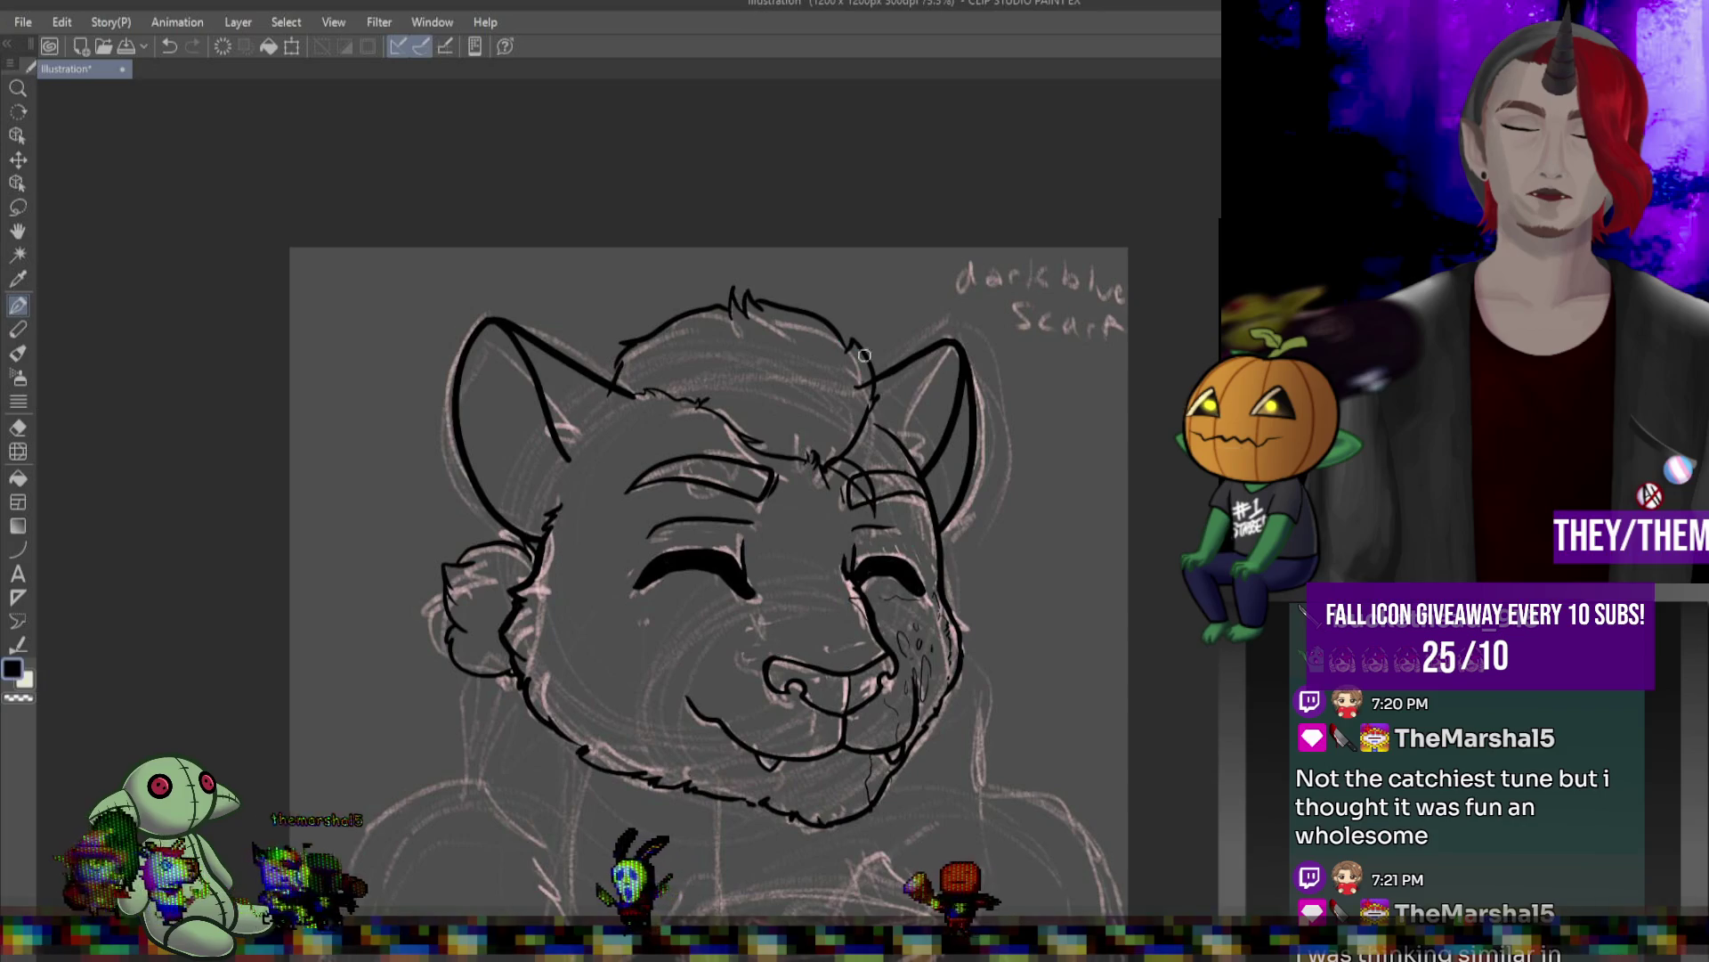
pyautogui.hotkey('ctrl', 'z')
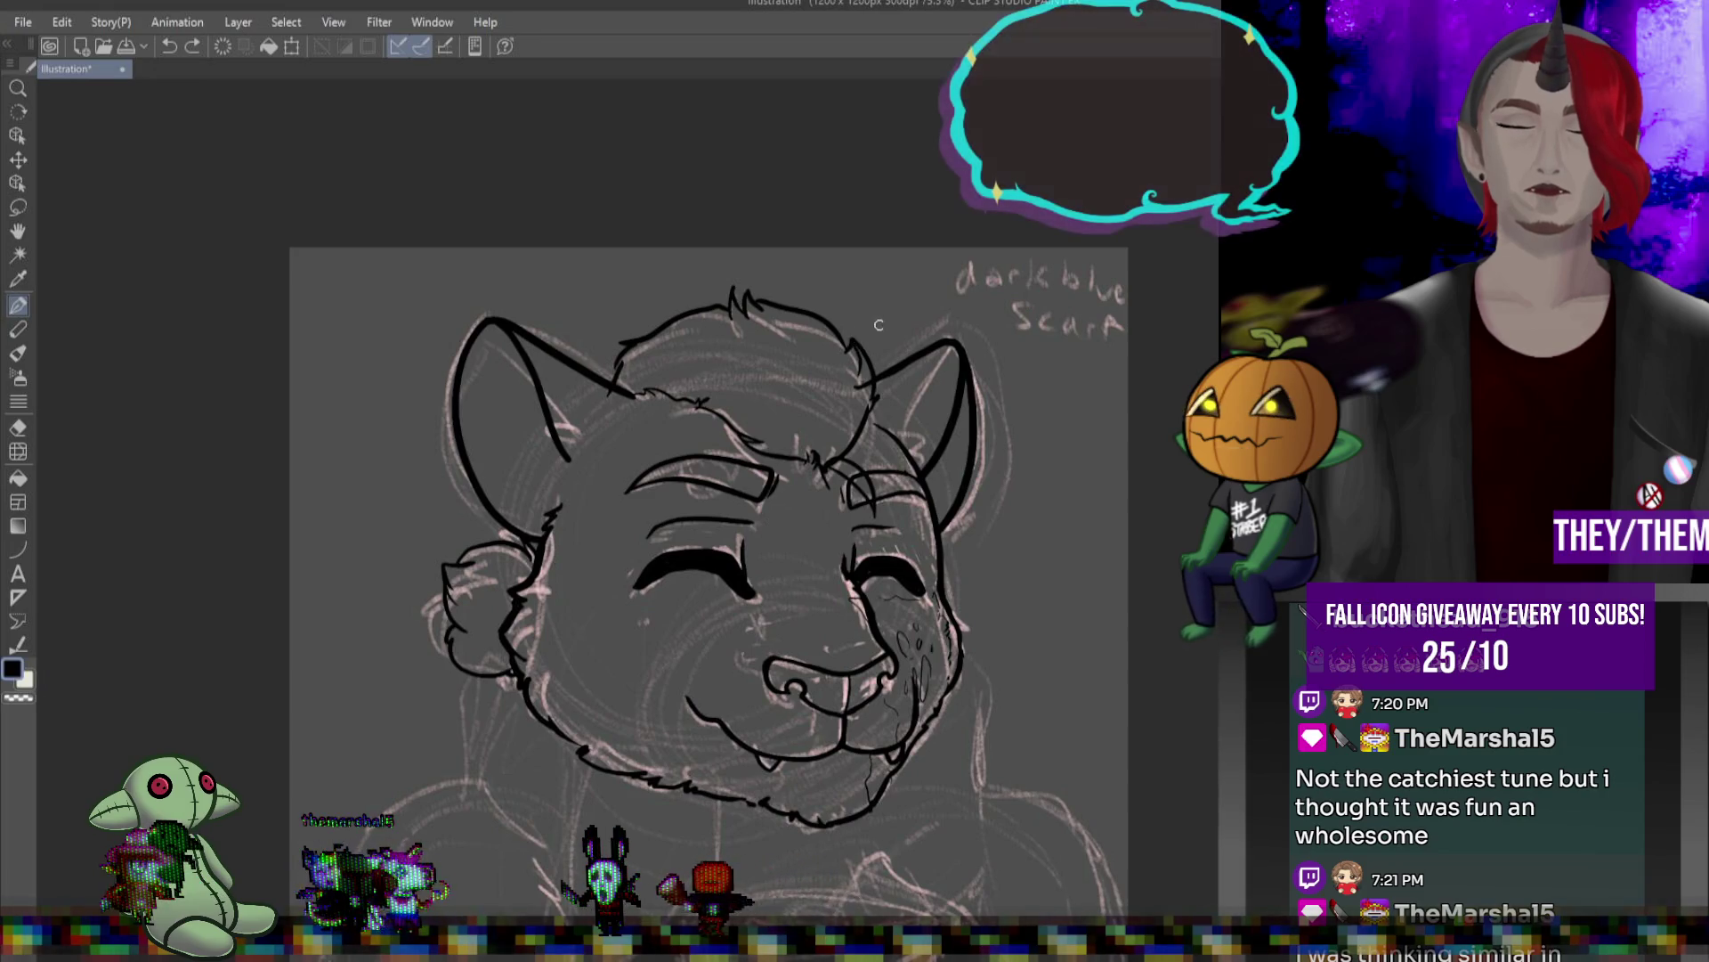
pyautogui.moveTo(854, 342); pyautogui.dragTo(866, 381)
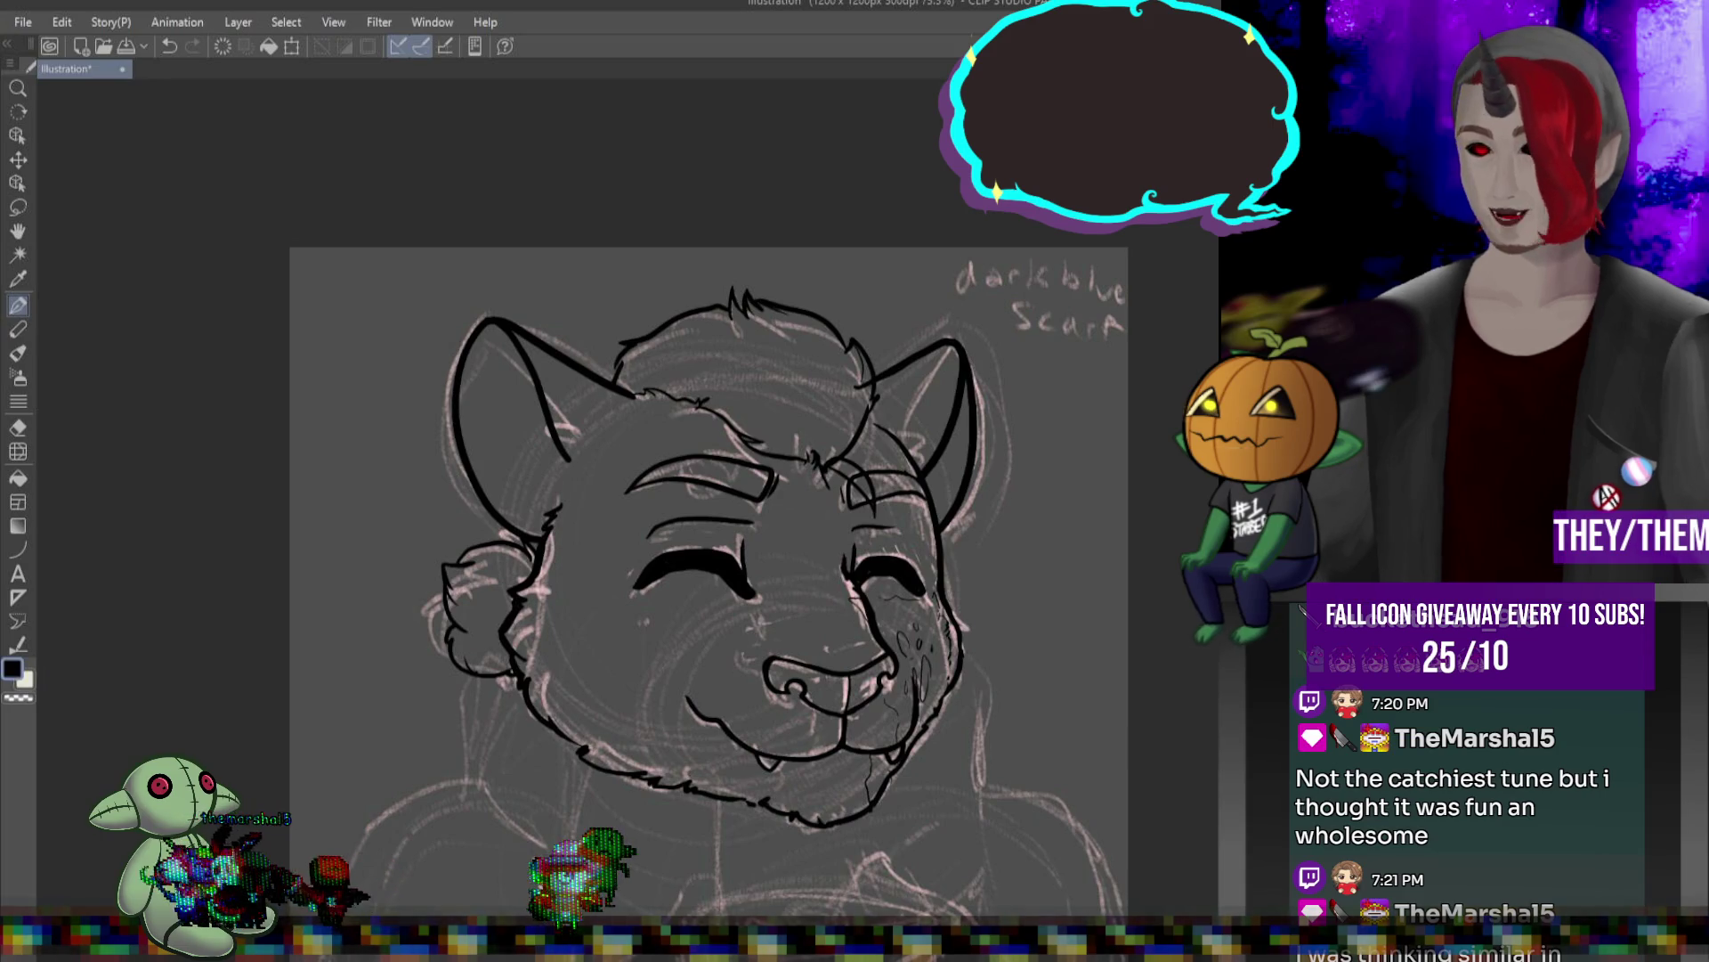
pyautogui.scroll(1, 988, 510)
pyautogui.scroll(-2, 988, 510)
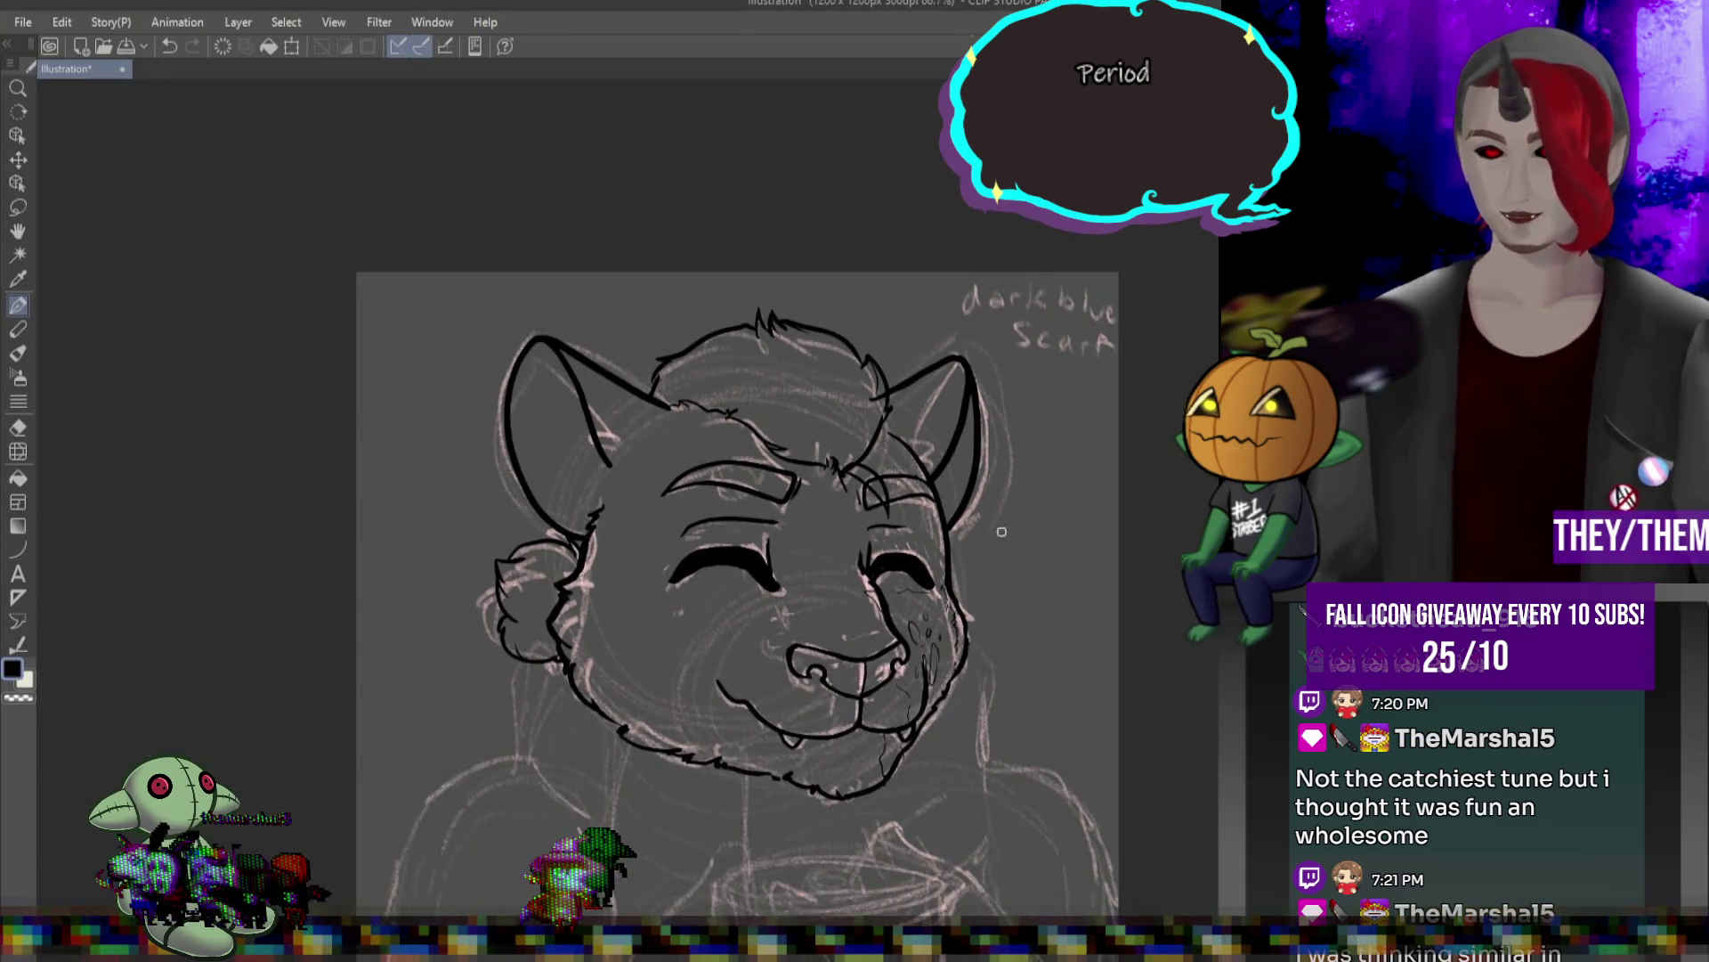
pyautogui.scroll(3, 926, 666)
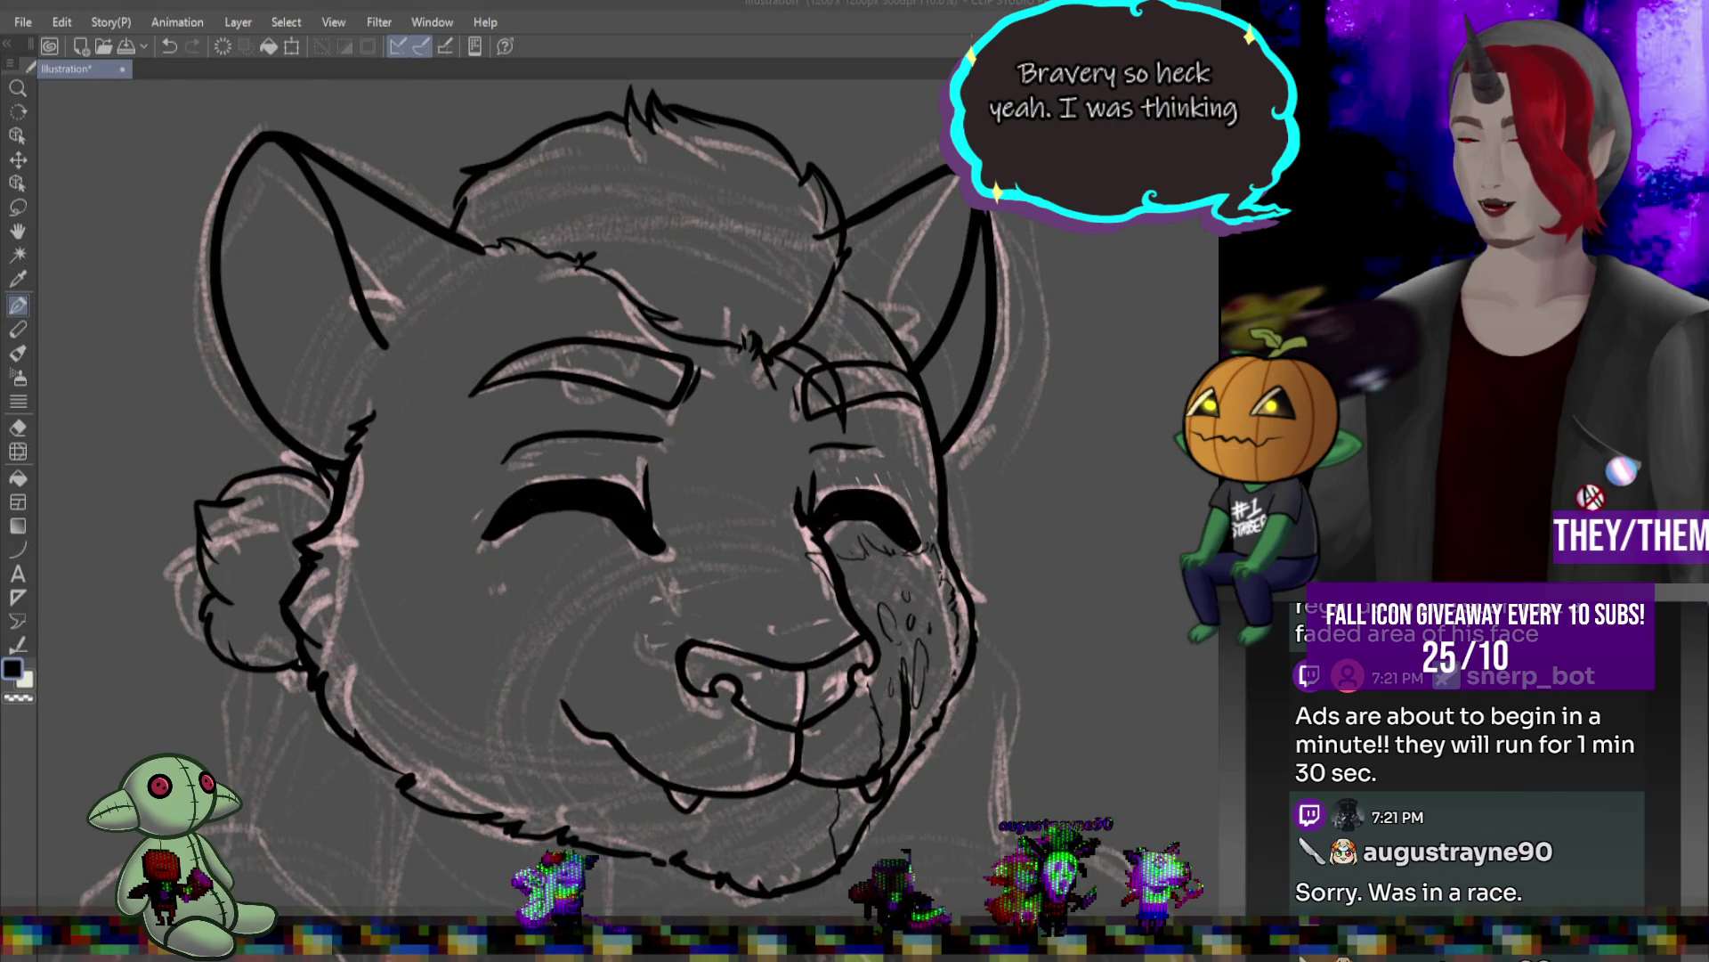
pyautogui.scroll(1, 810, 339)
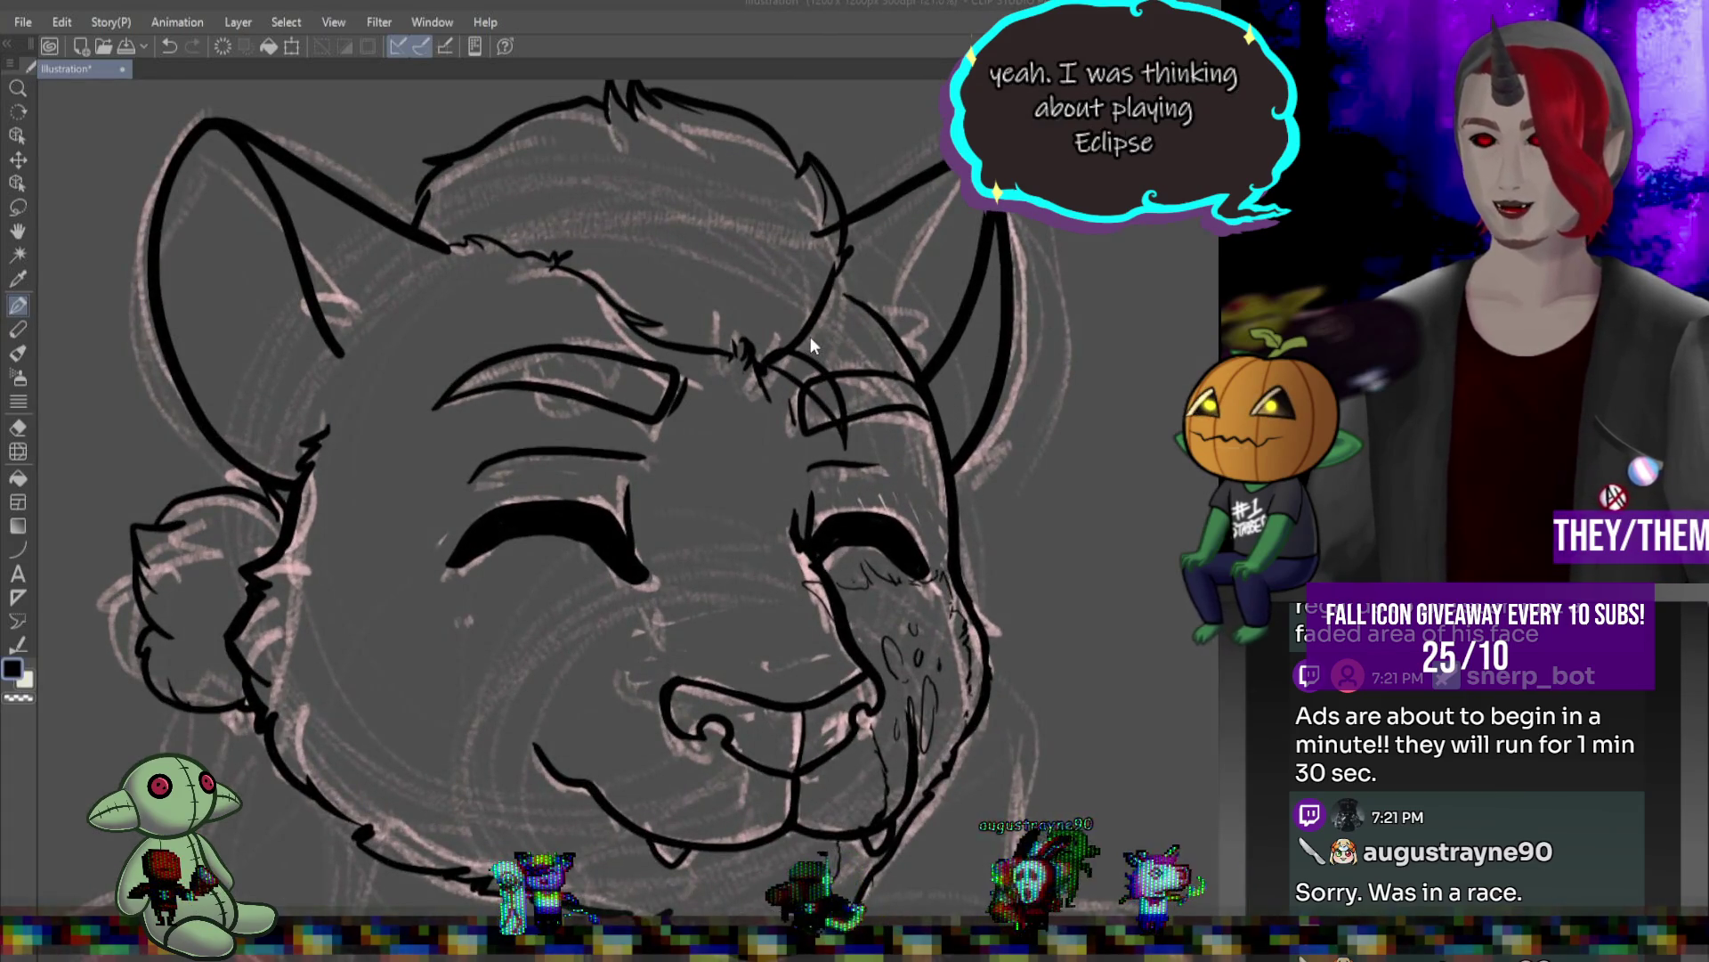
# - Ink the neck, shoulders and arms with the pen, undoing the stray stroke over the right brow
pyautogui.press('p')
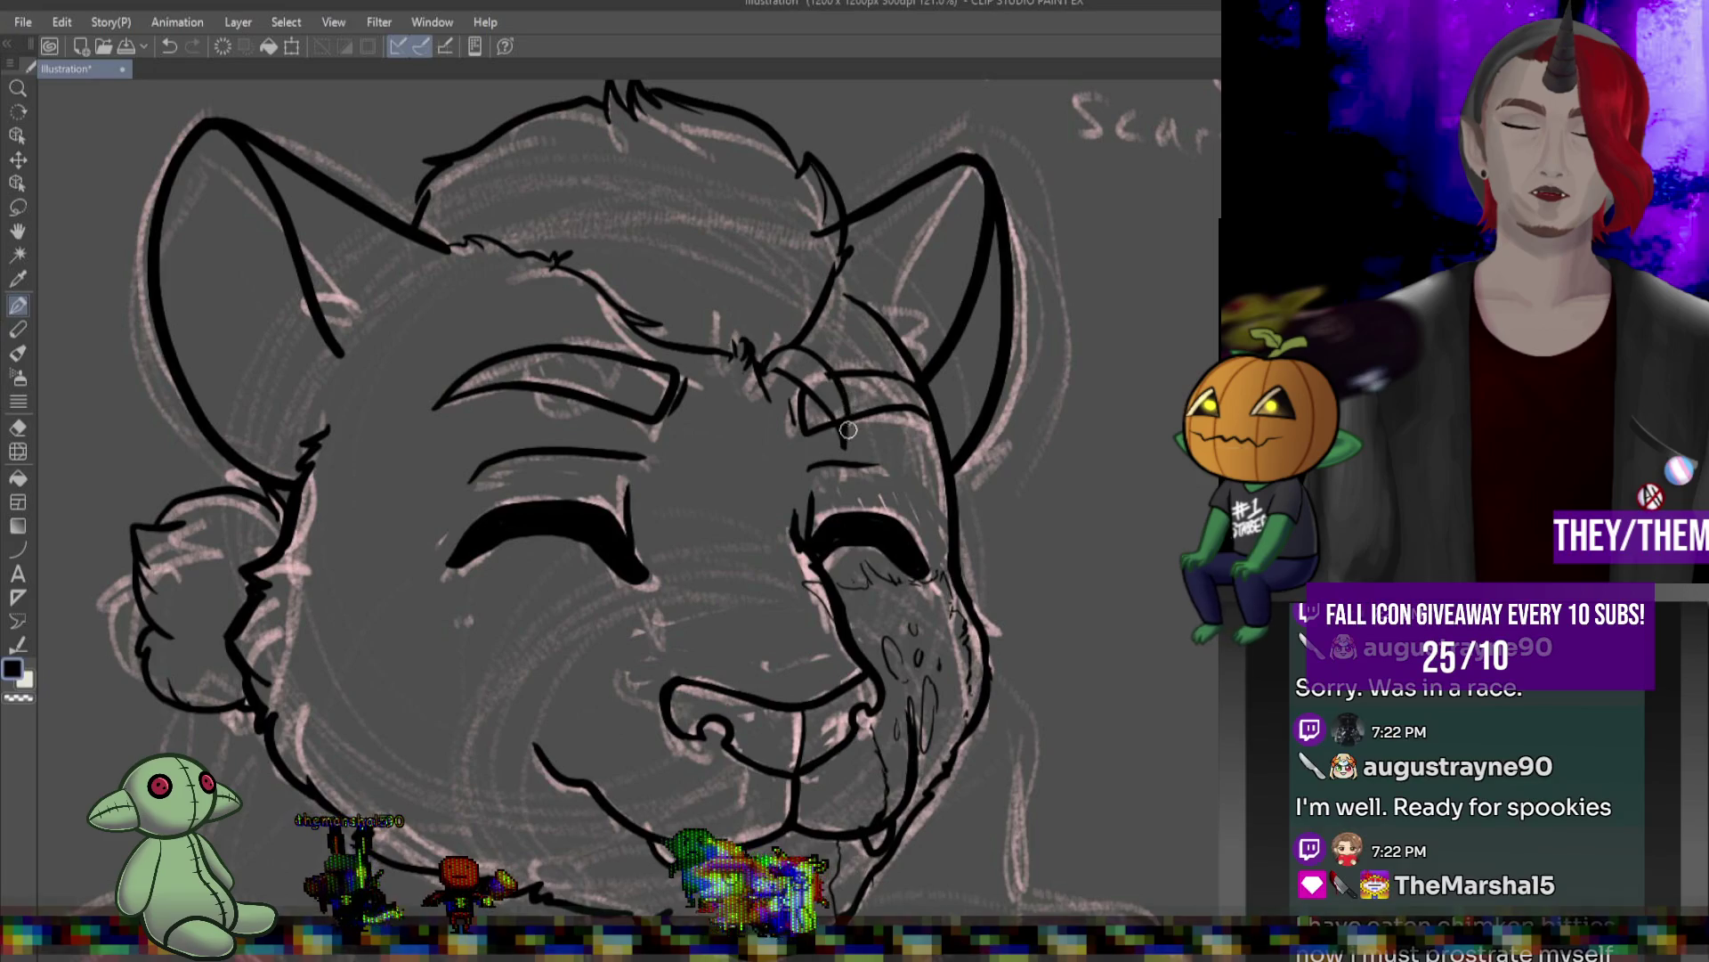
pyautogui.hotkey('ctrl', 'z')
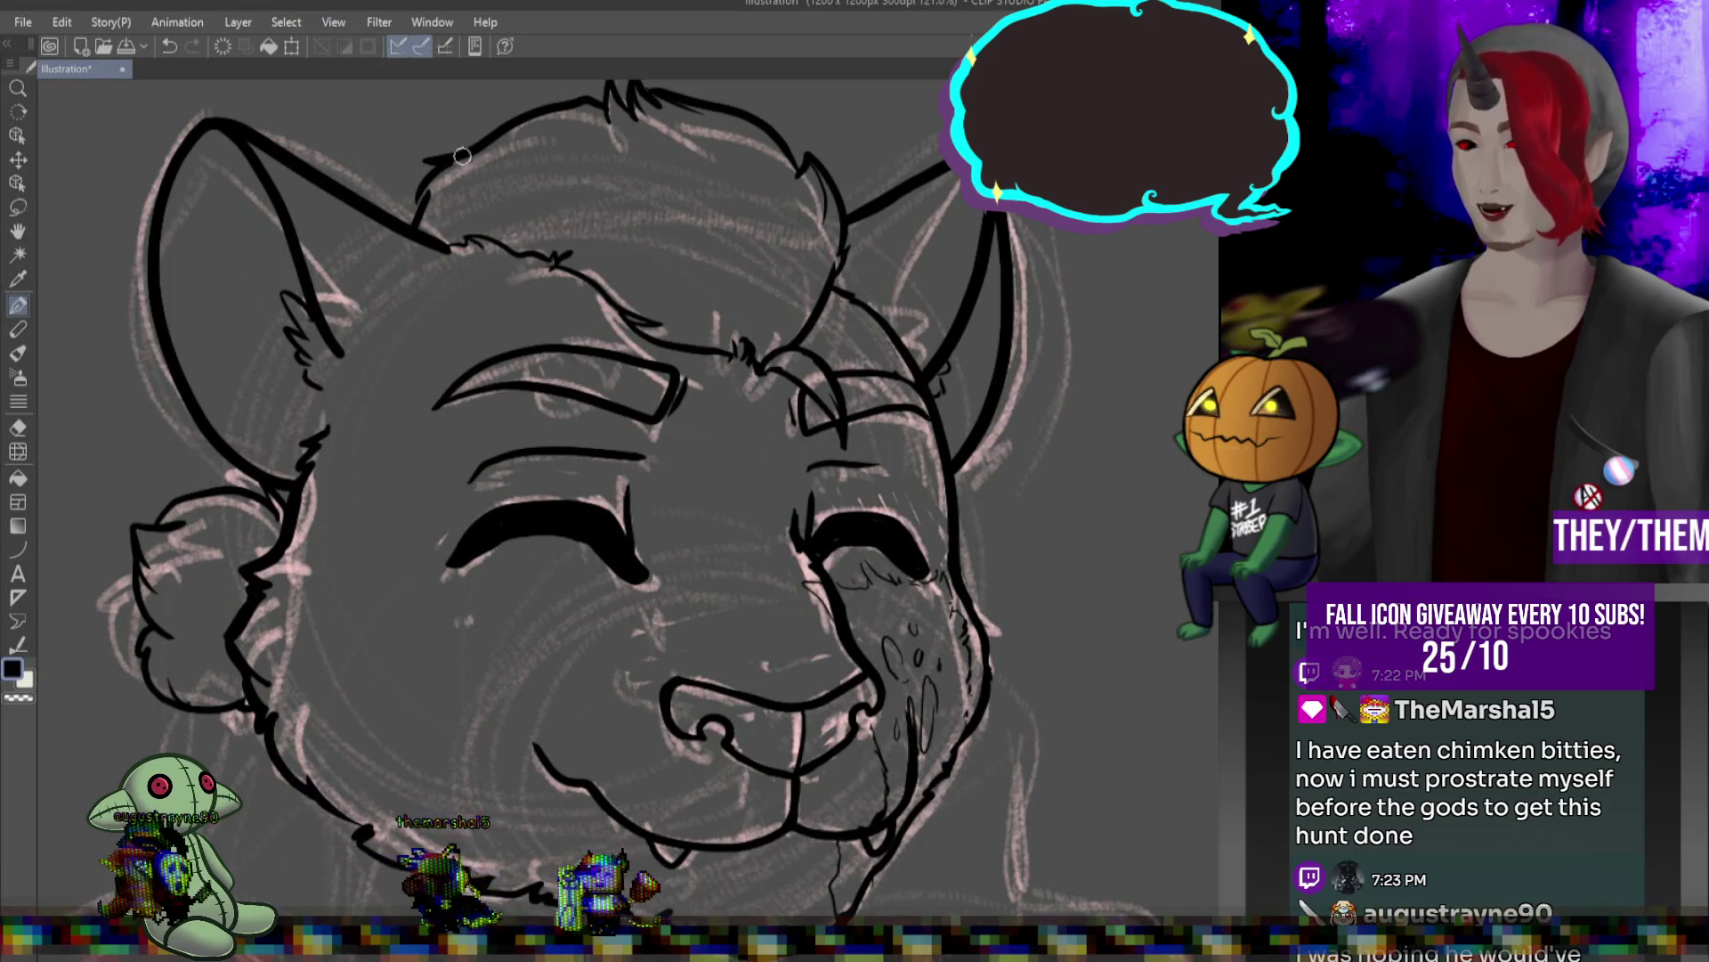
pyautogui.scroll(-3, 462, 156)
pyautogui.scroll(6, 726, 382)
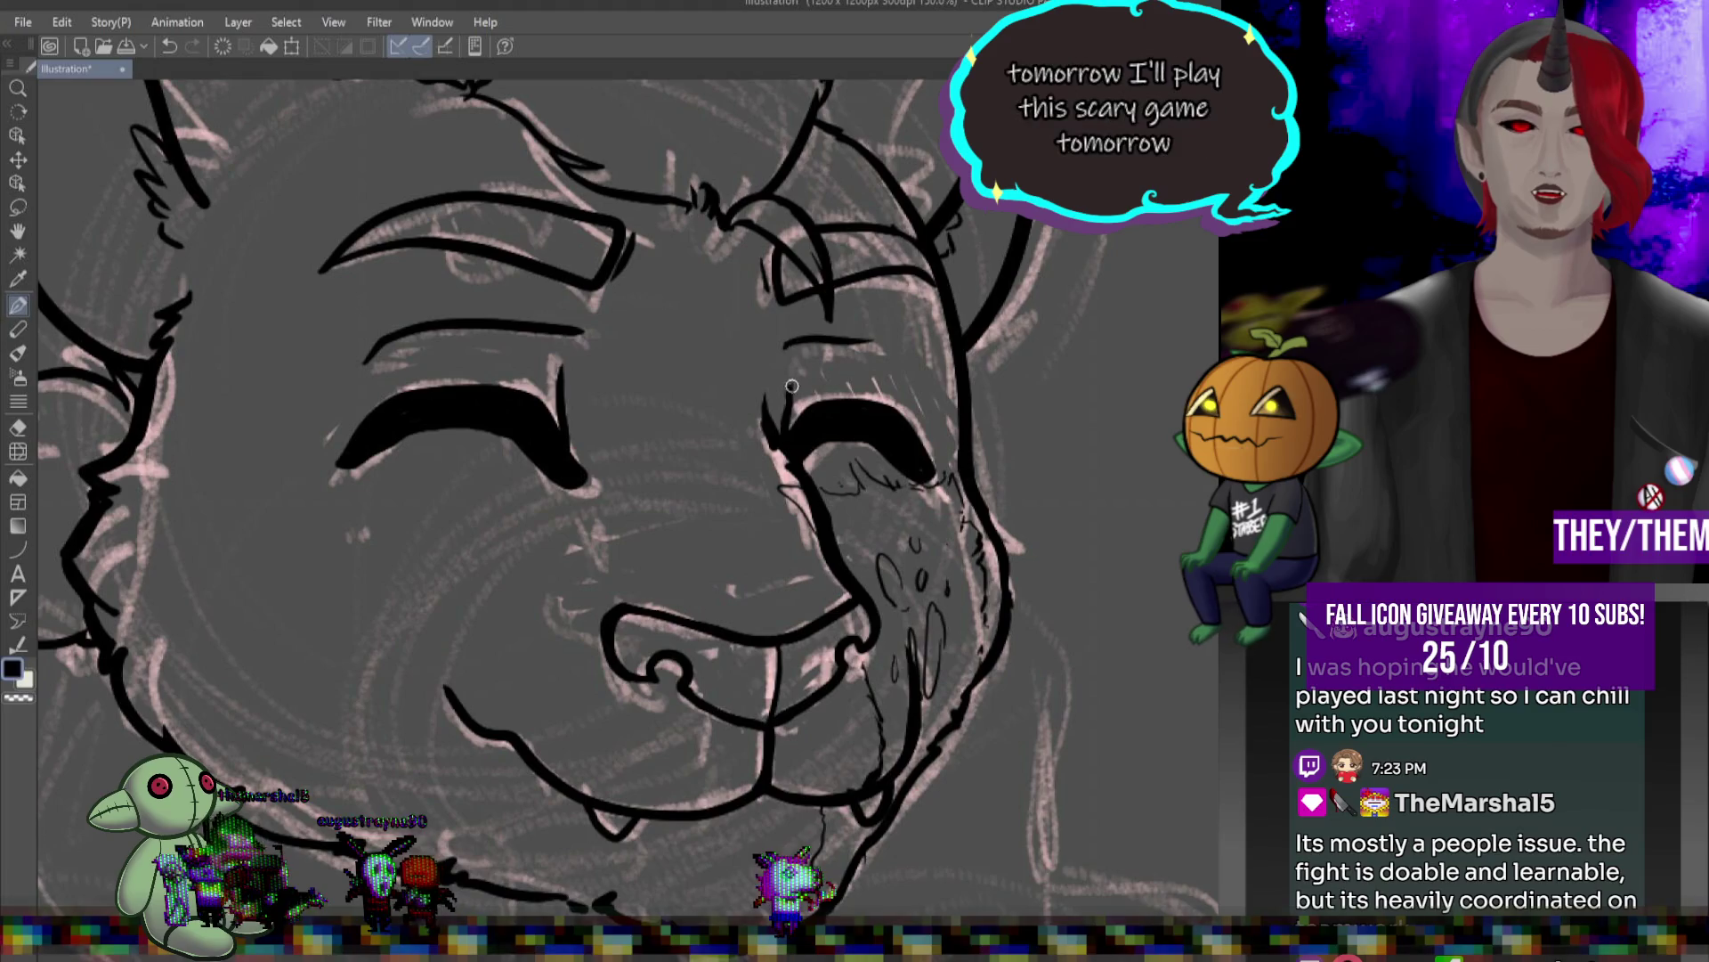
pyautogui.scroll(-5, 808, 370)
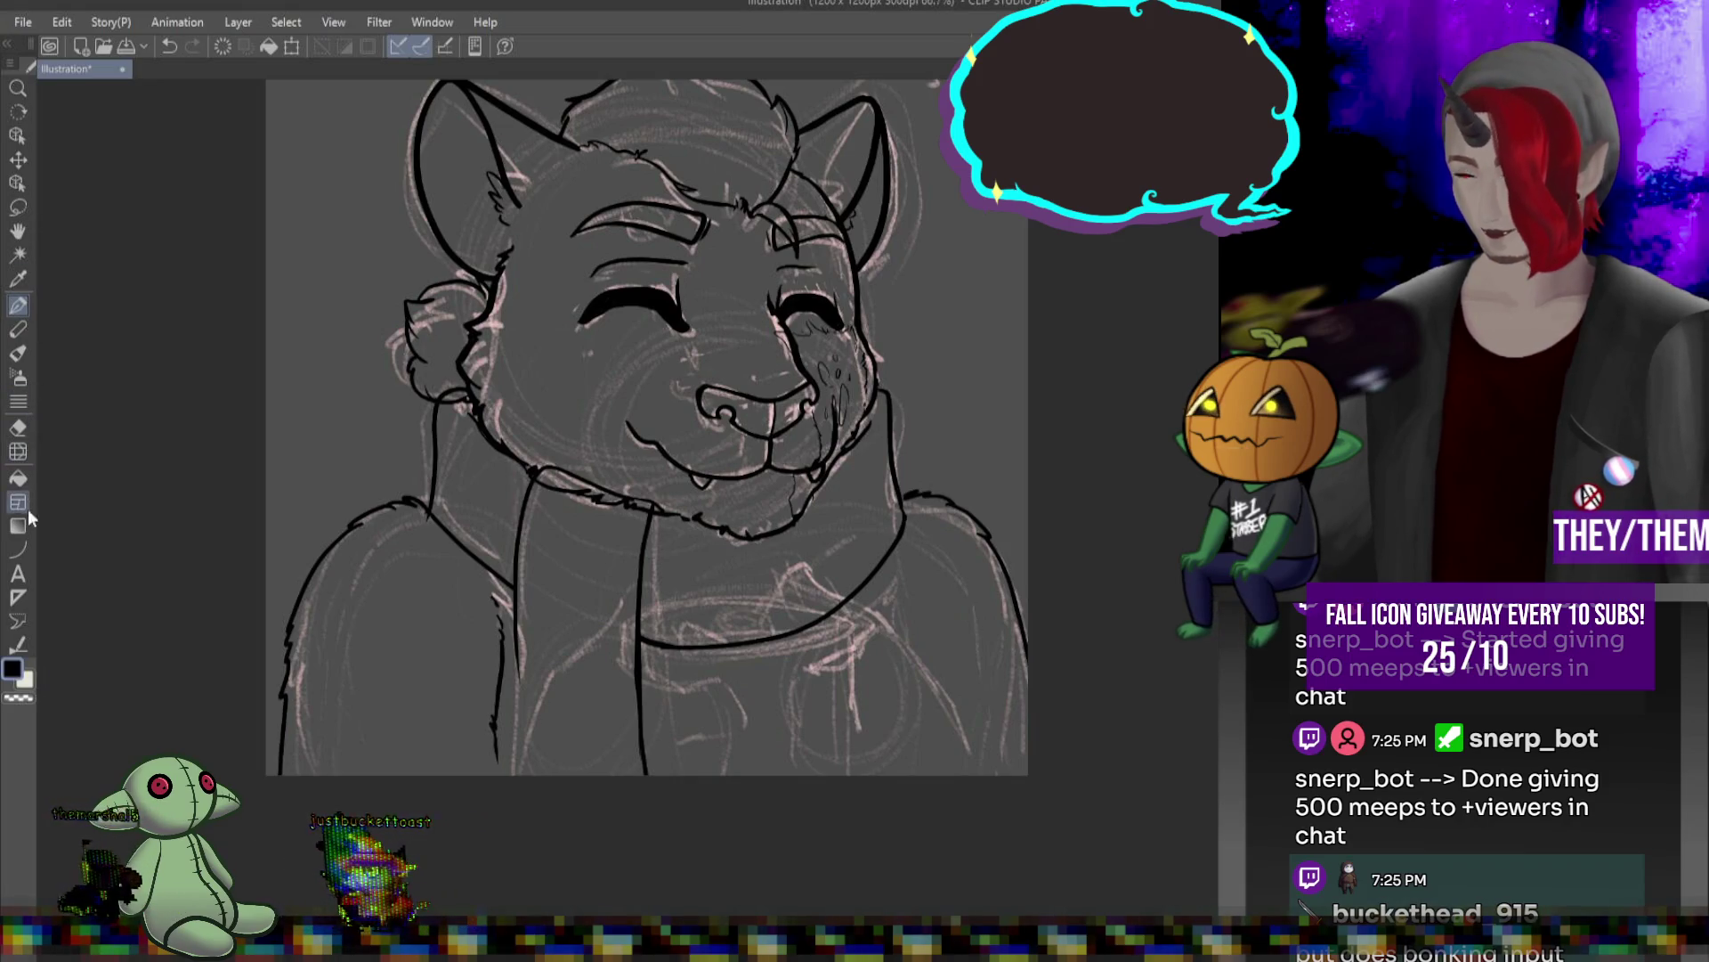
# - Draw the mug's oval rim and its straight left and right sides with the Ellipse tool
pyautogui.click(19, 549)
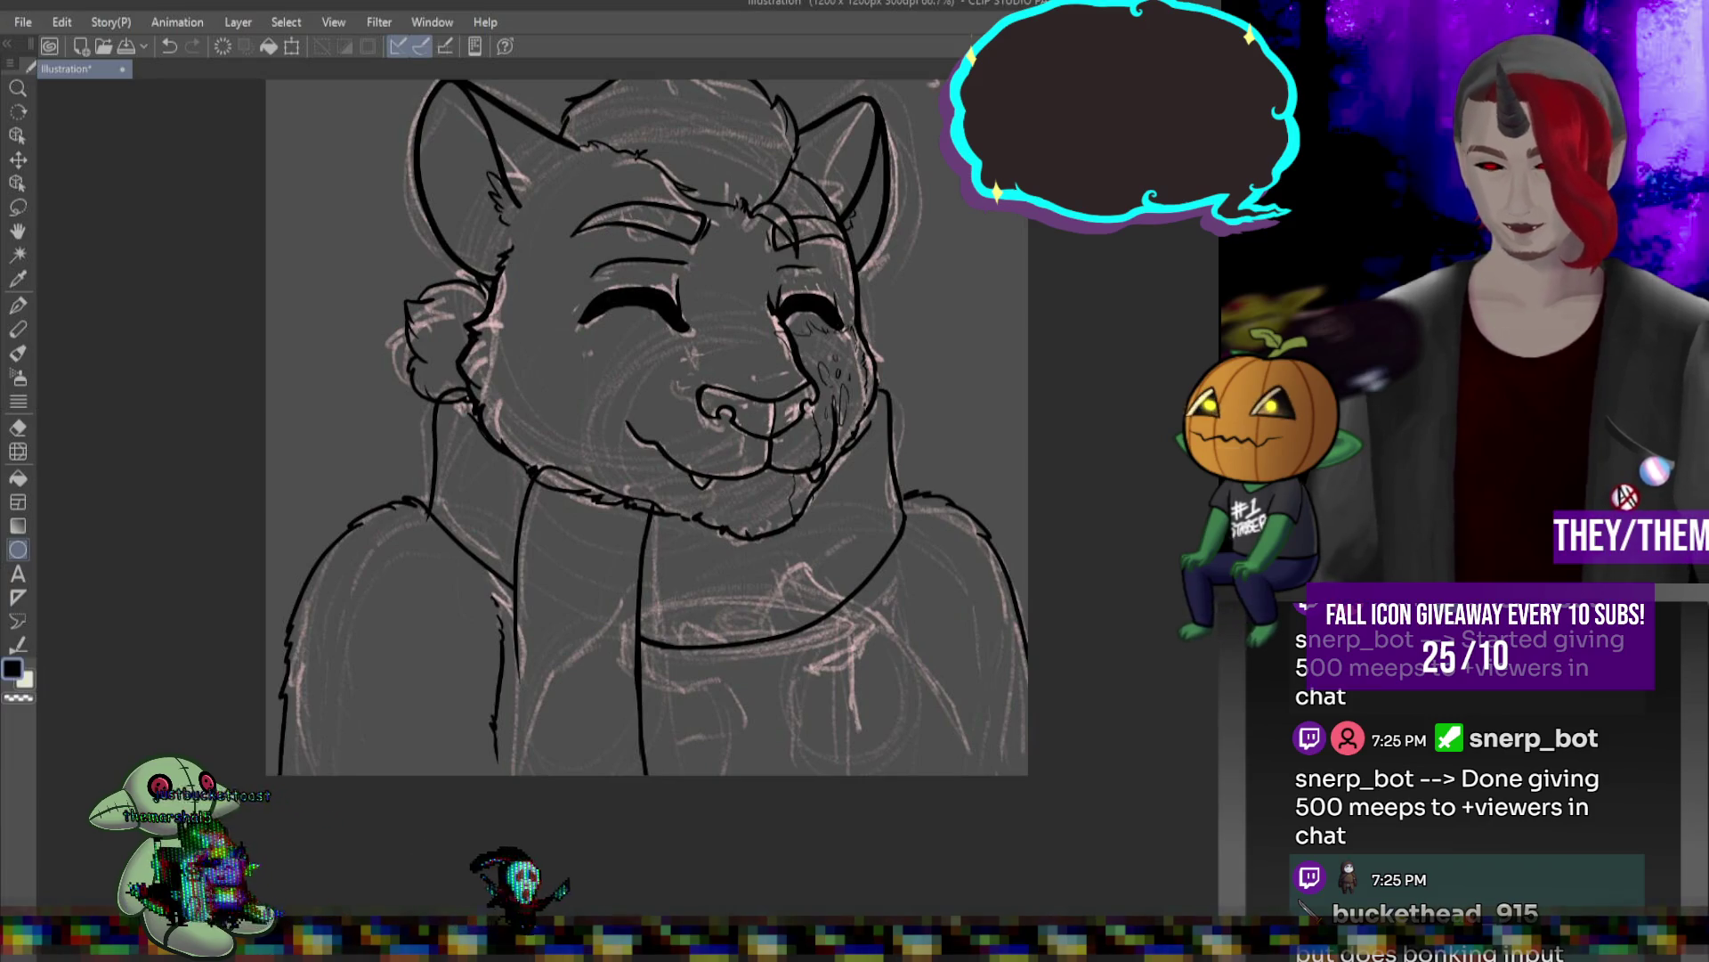
pyautogui.moveTo(634, 586)
pyautogui.mouseDown()
pyautogui.moveTo(852, 641)
pyautogui.moveTo(856, 661)
pyautogui.mouseUp()
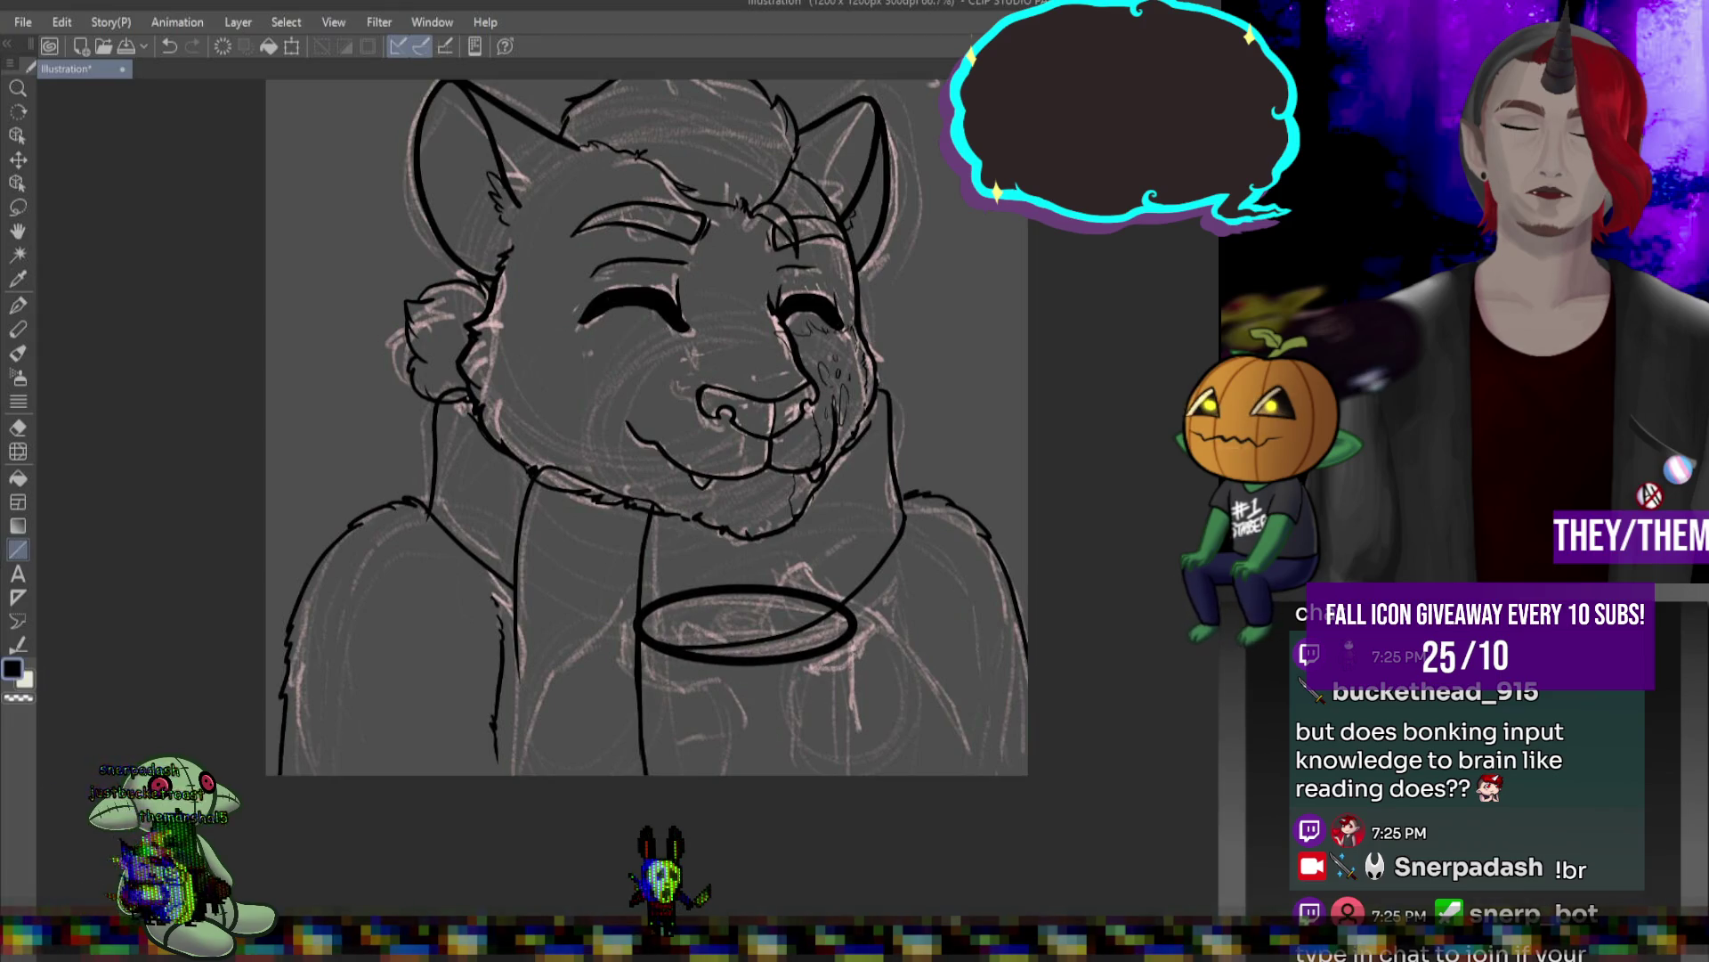
pyautogui.moveTo(853, 706); pyautogui.dragTo(859, 802)
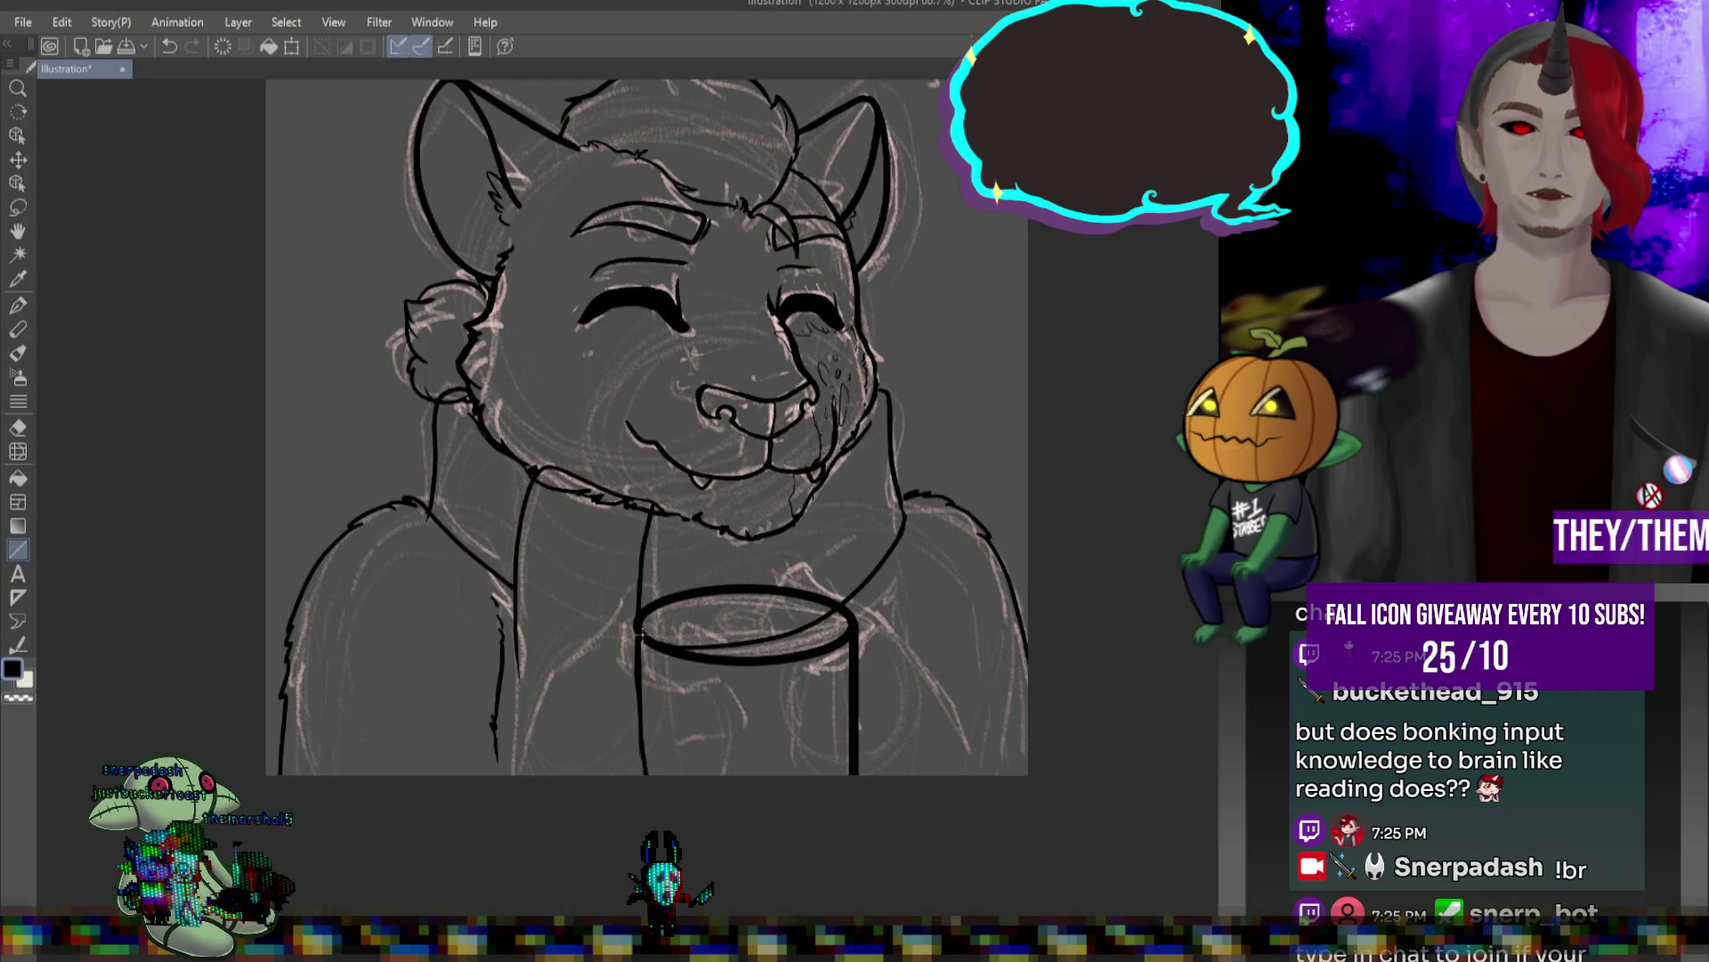
pyautogui.moveTo(636, 624); pyautogui.dragTo(639, 814)
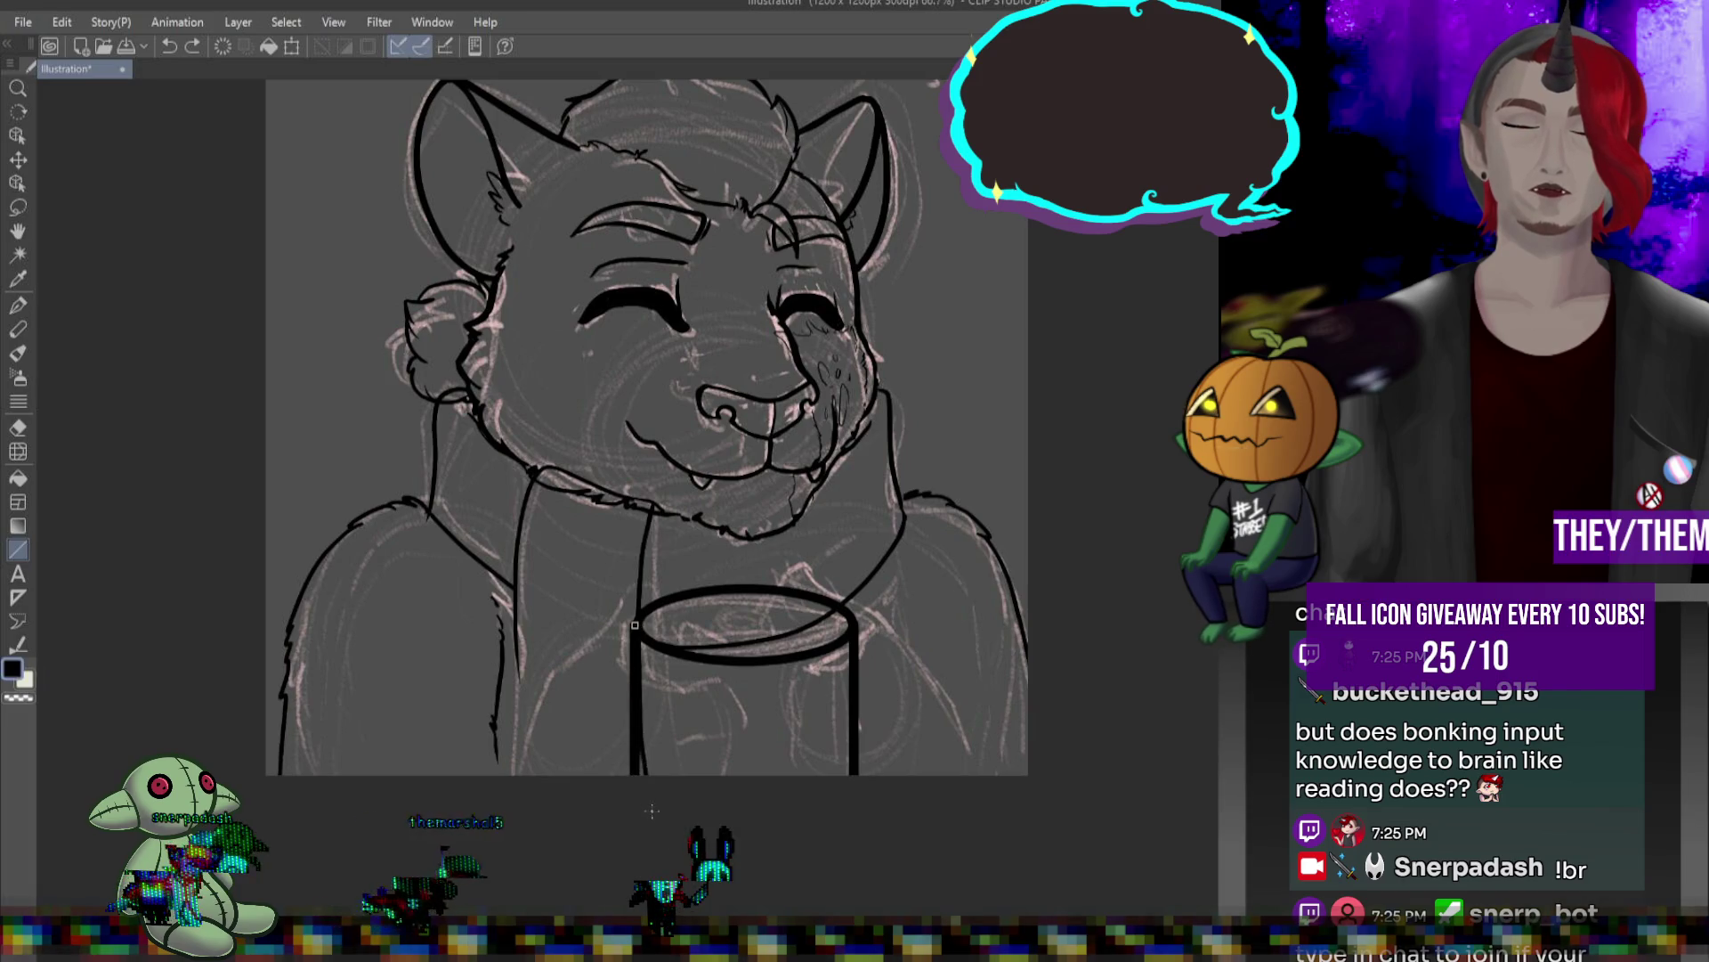
pyautogui.hotkey('ctrl', 'z')
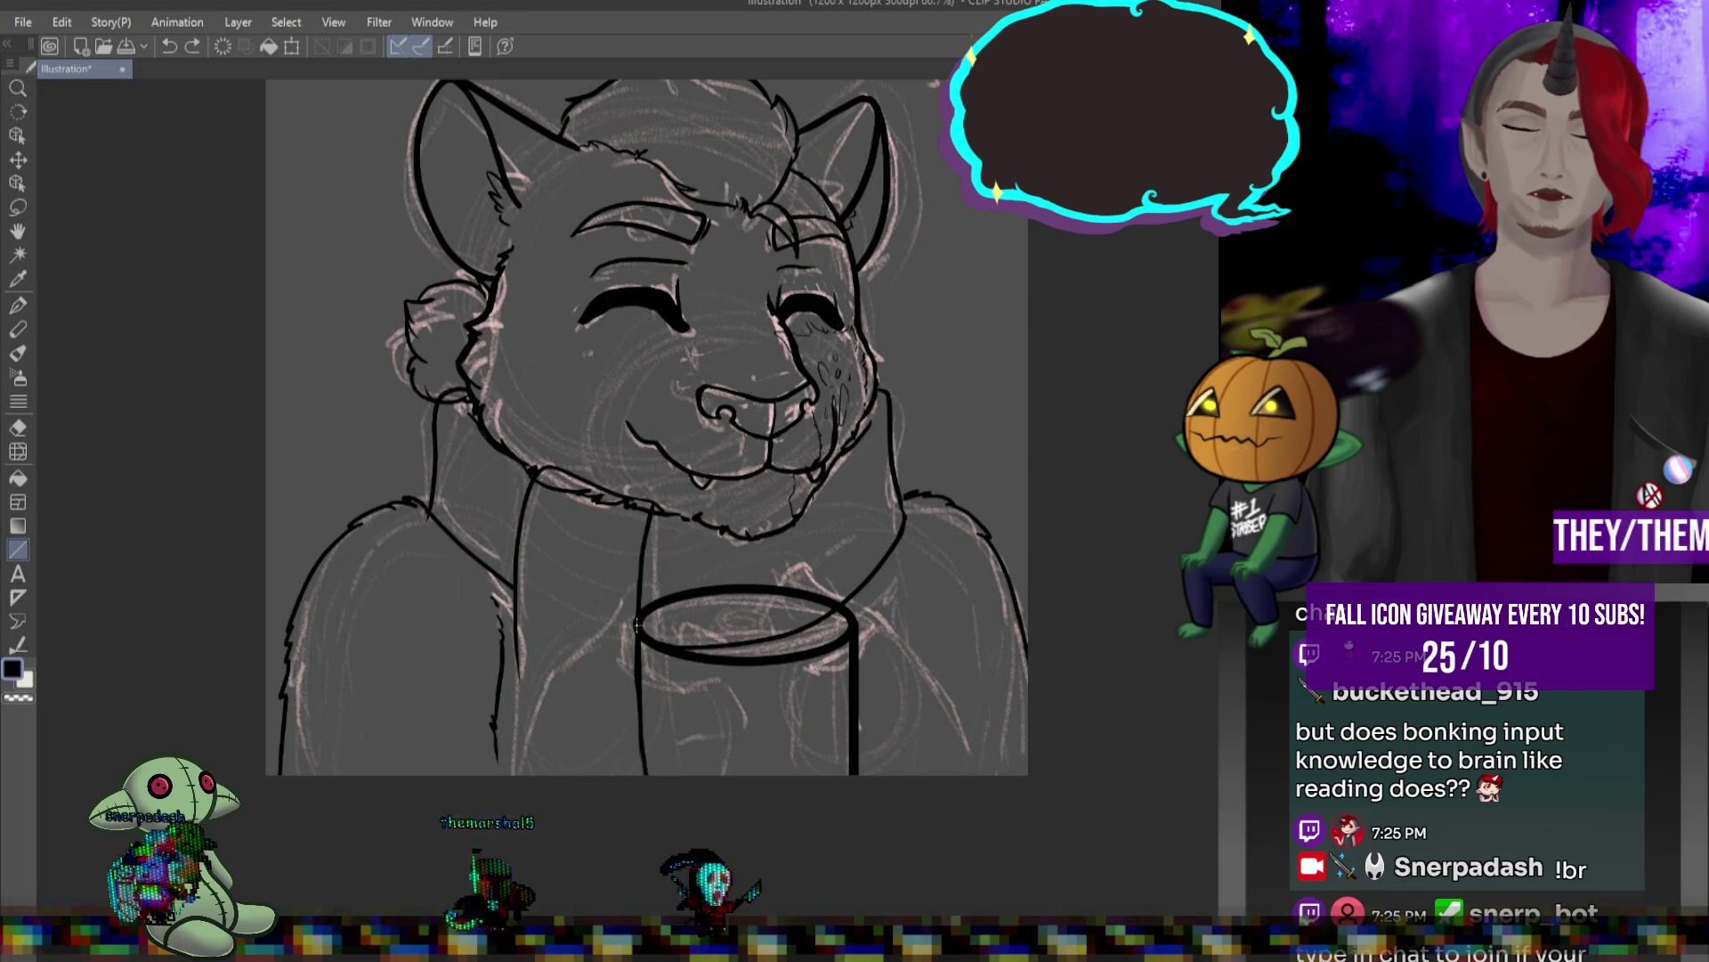
# - Draw a second inner rim ellipse over the mug top, retrying until it fits
pyautogui.press('u')
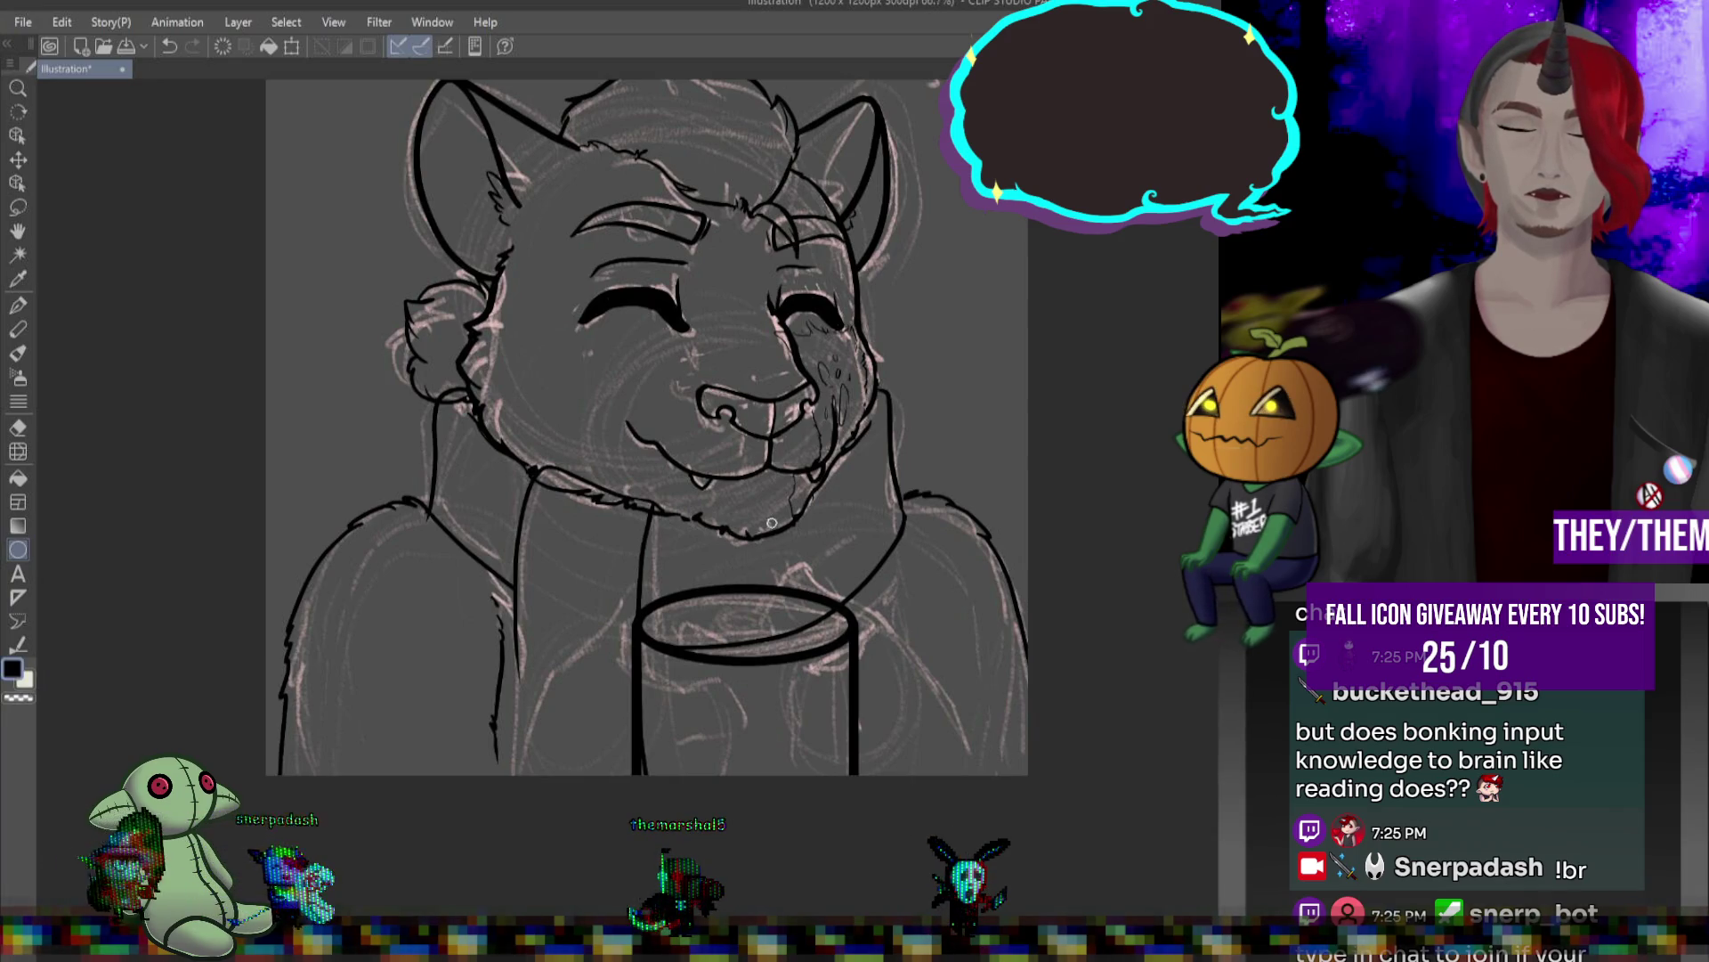
pyautogui.moveTo(659, 608); pyautogui.dragTo(807, 643)
pyautogui.hotkey('ctrl', 'z')
pyautogui.moveTo(660, 625); pyautogui.dragTo(845, 680)
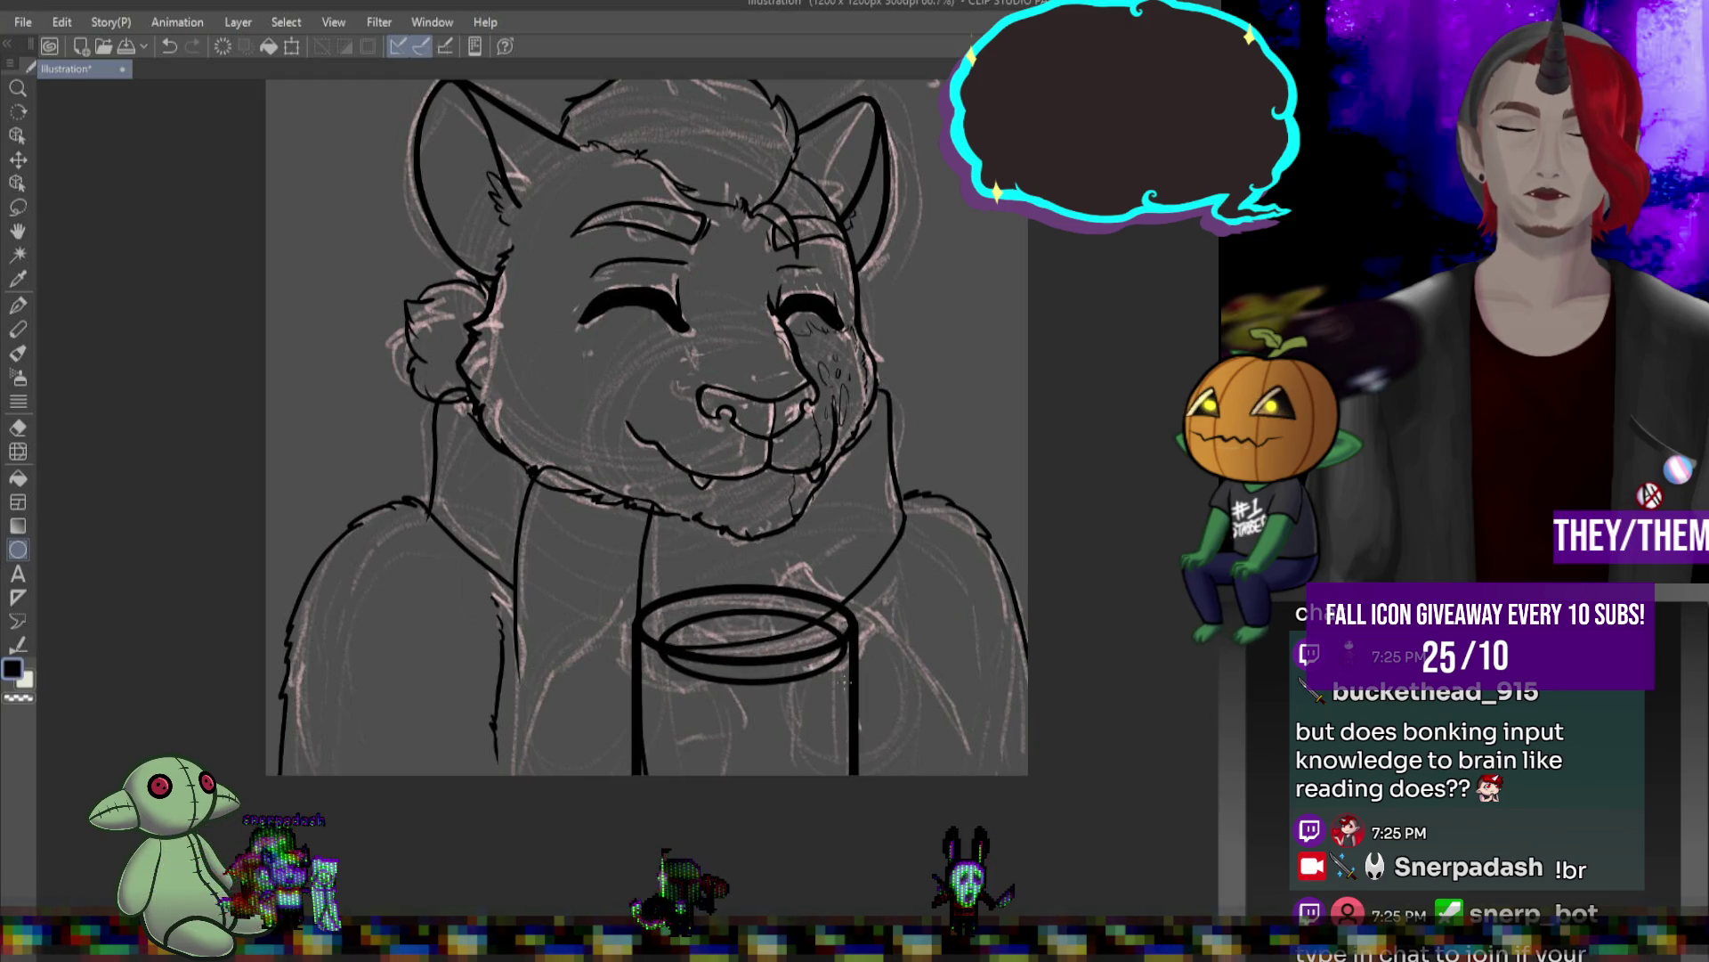
pyautogui.hotkey('ctrl', 'z')
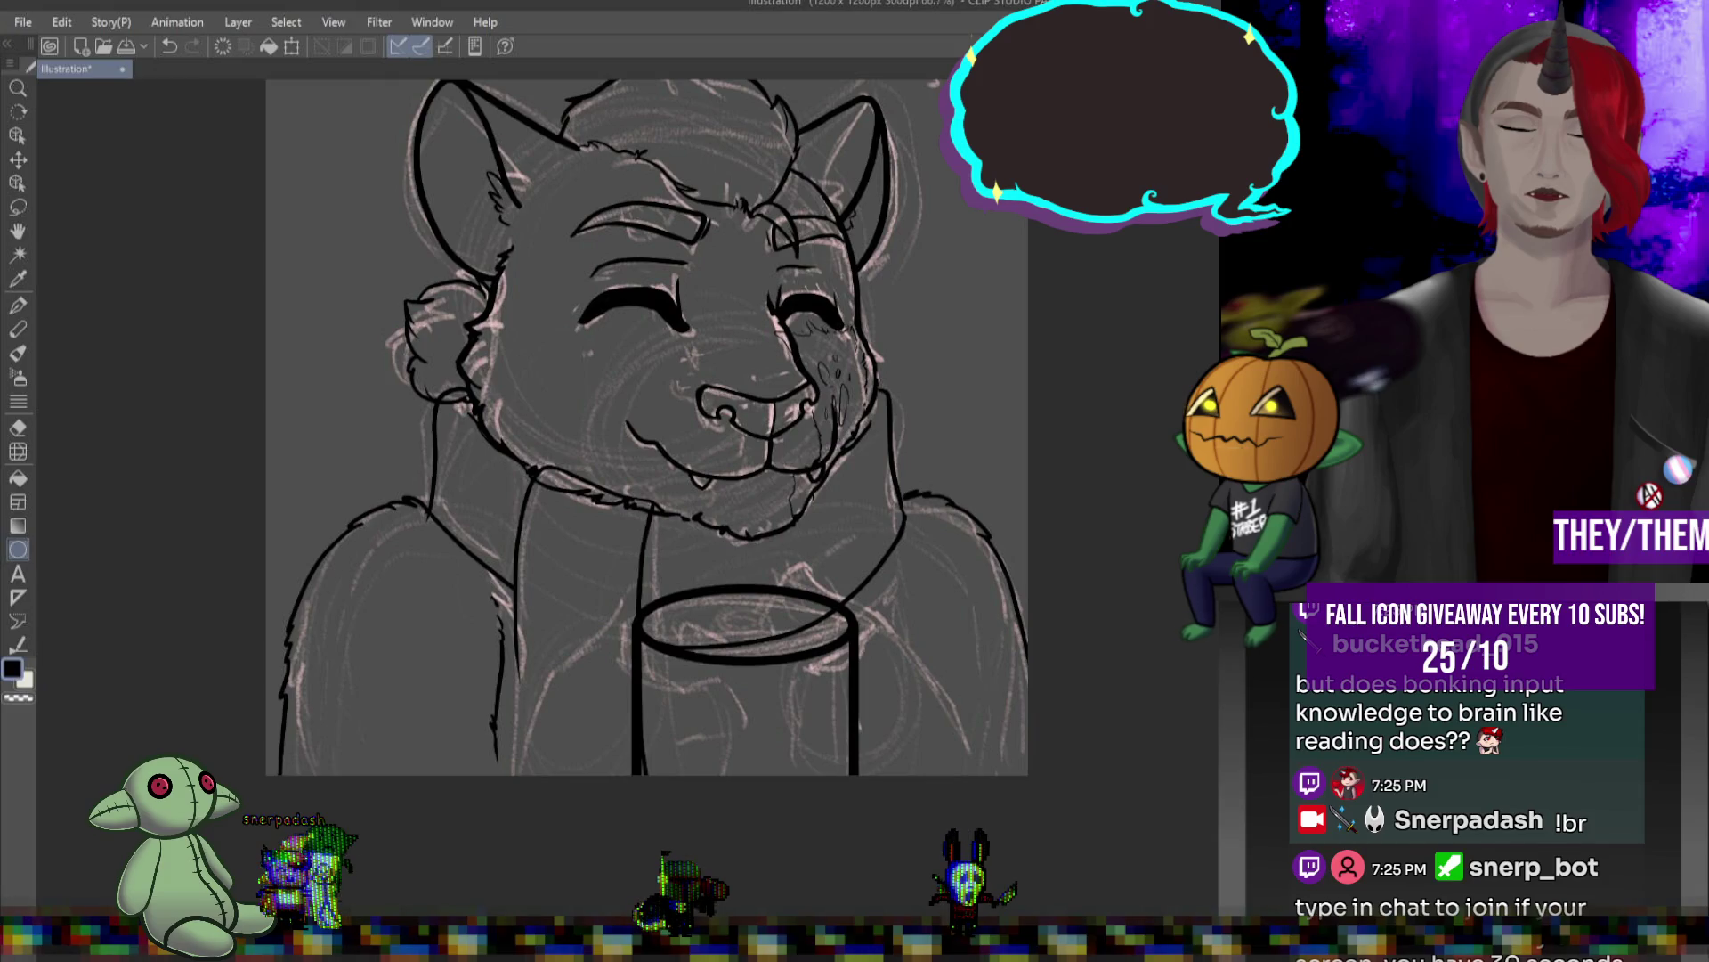
pyautogui.moveTo(637, 574); pyautogui.dragTo(851, 638)
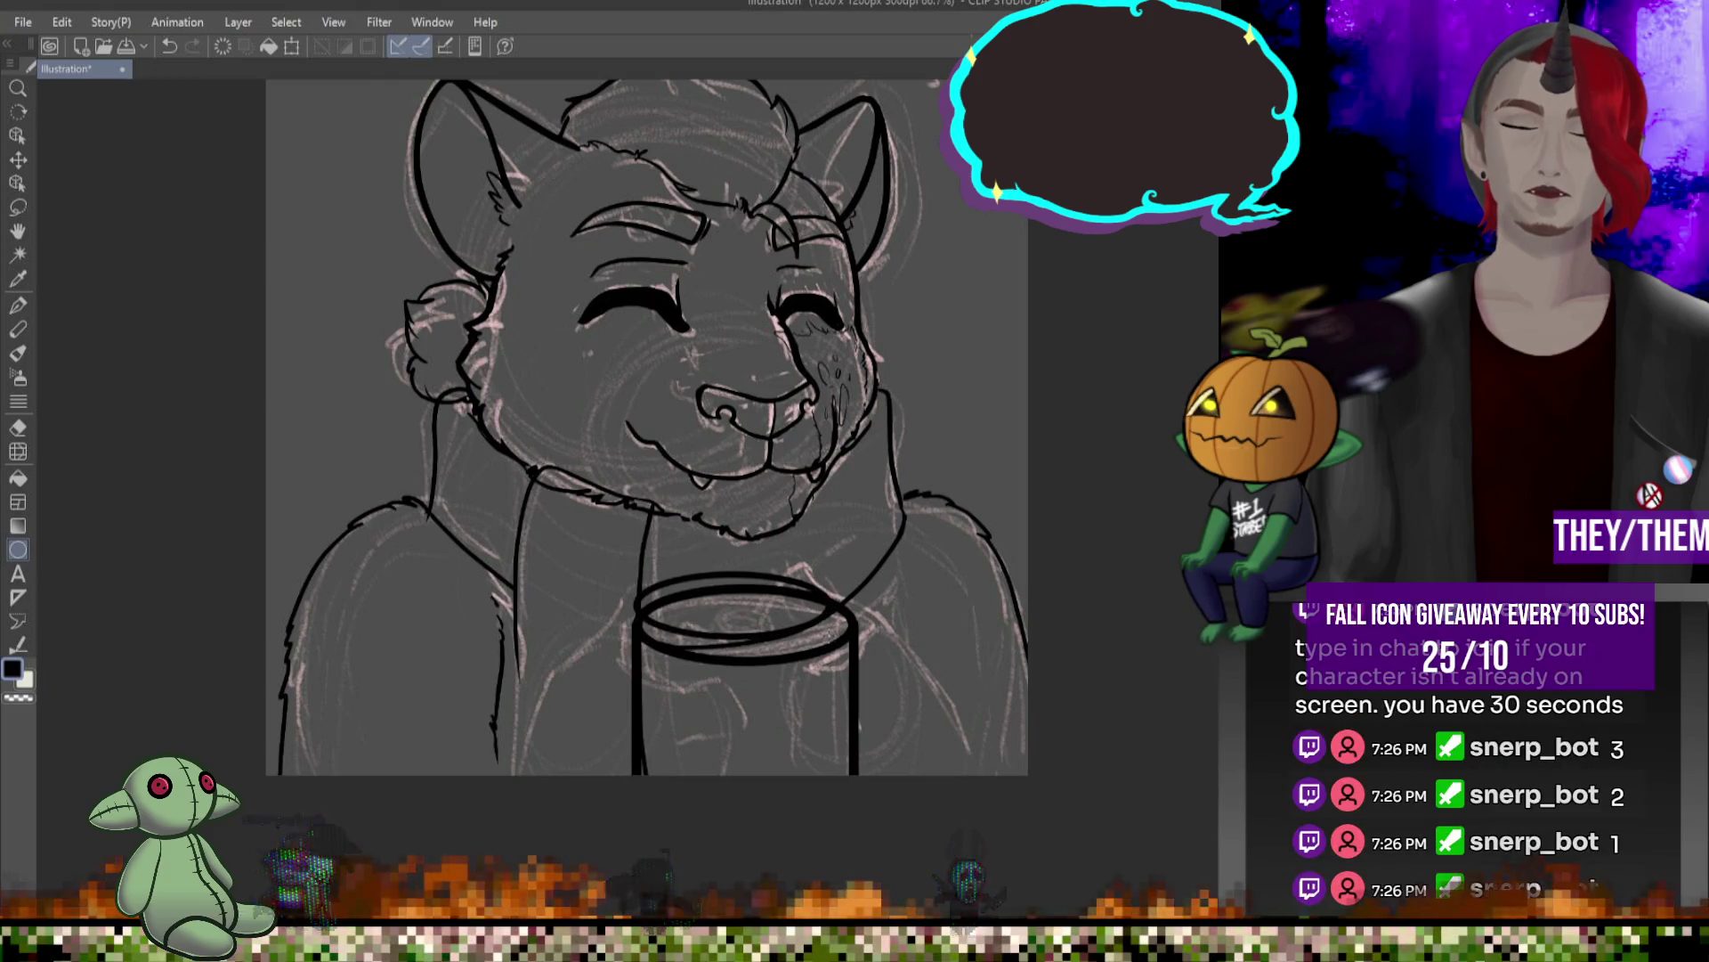
# - Move the inner rim ellipse down and right, making it slightly shorter and narrower
pyautogui.hotkey('ctrl', 't')
pyautogui.moveTo(779, 616); pyautogui.dragTo(797, 634)
pyautogui.moveTo(749, 623); pyautogui.dragTo(756, 659)
pyautogui.moveTo(644, 626); pyautogui.dragTo(650, 626)
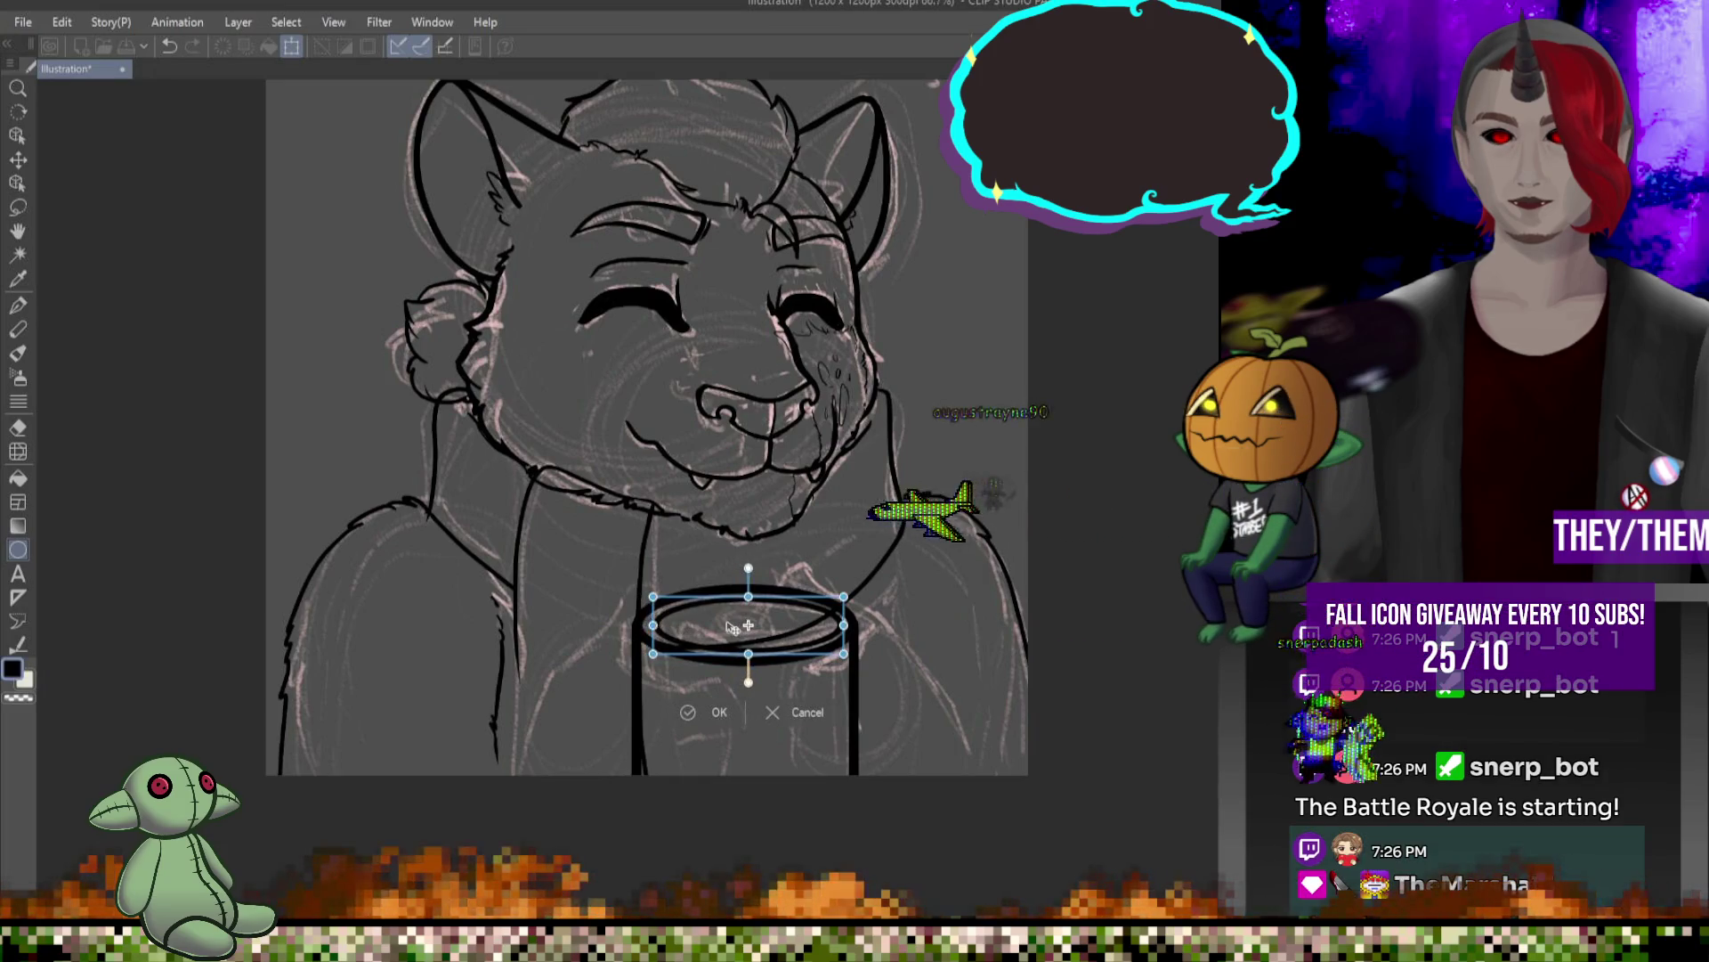
pyautogui.moveTo(731, 625); pyautogui.dragTo(728, 626)
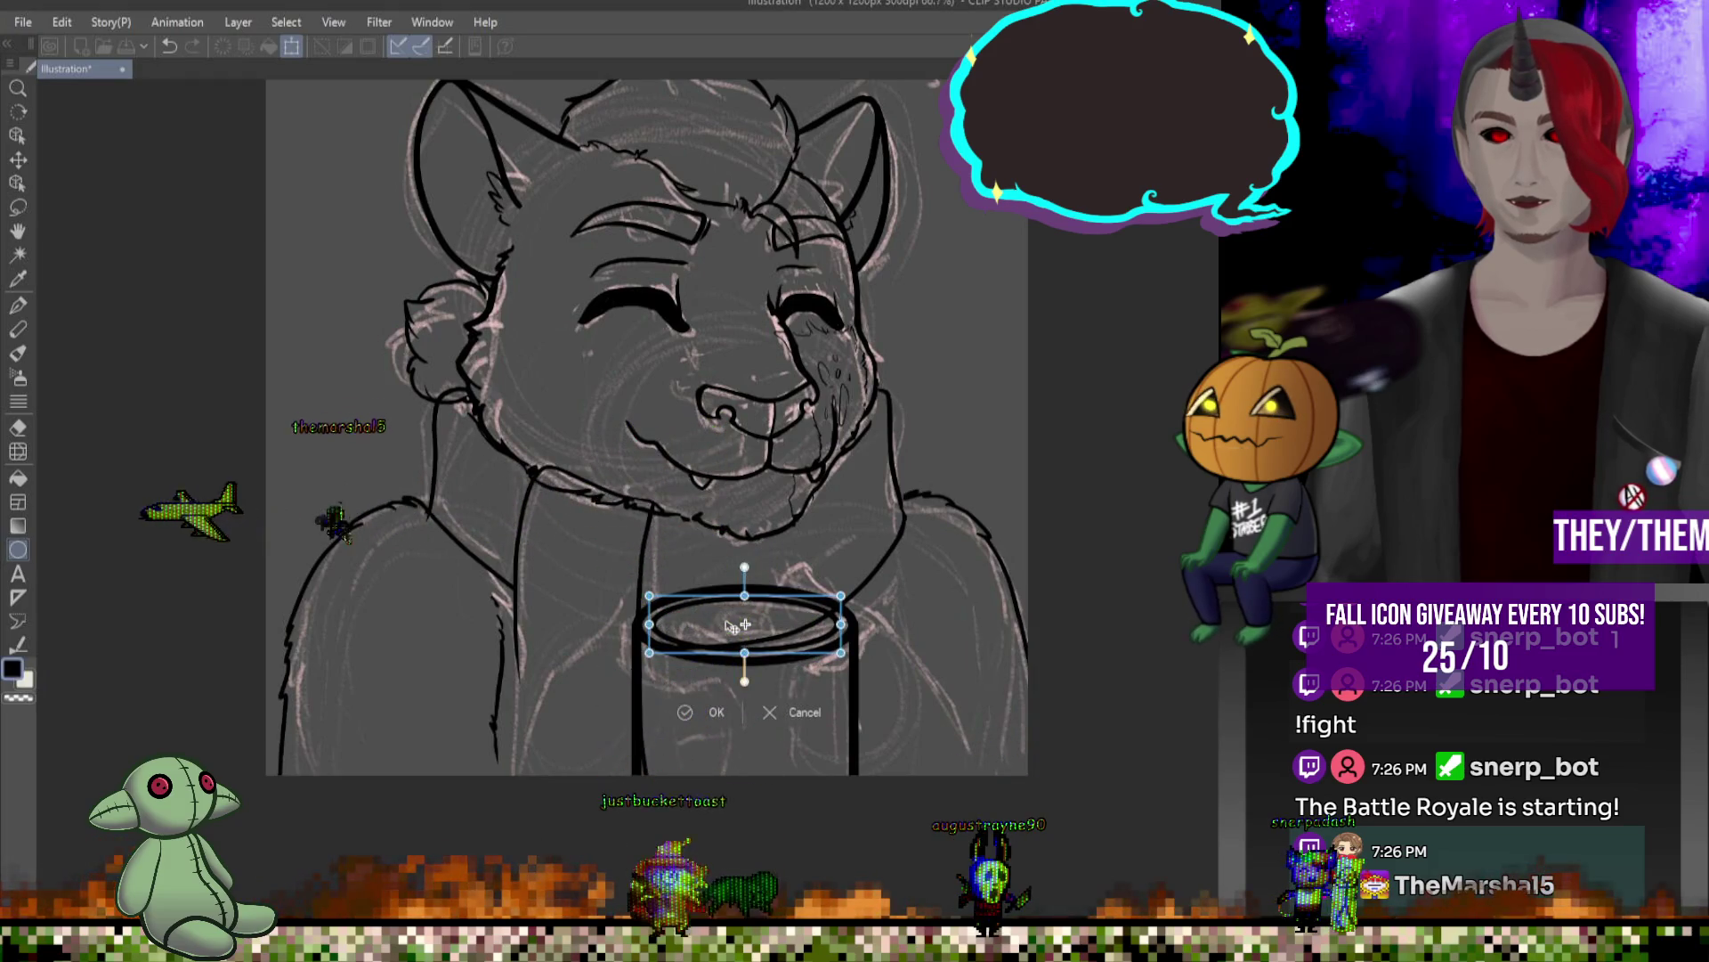
pyautogui.press('Return')
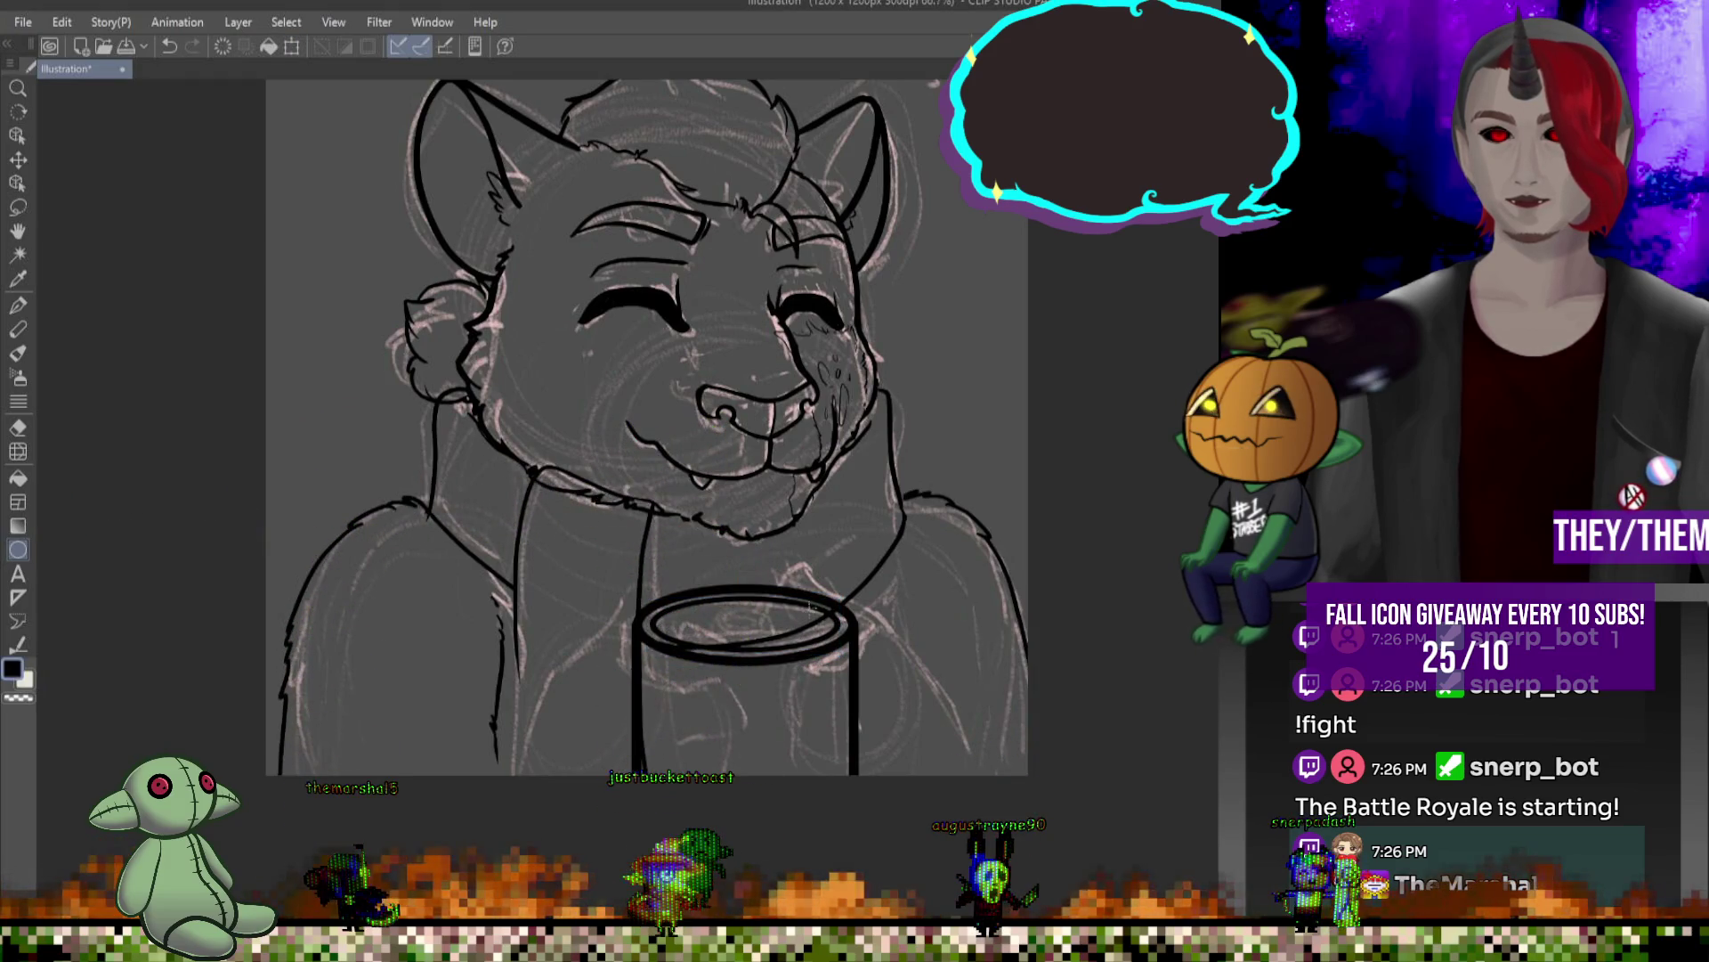
pyautogui.scroll(2, 749, 666)
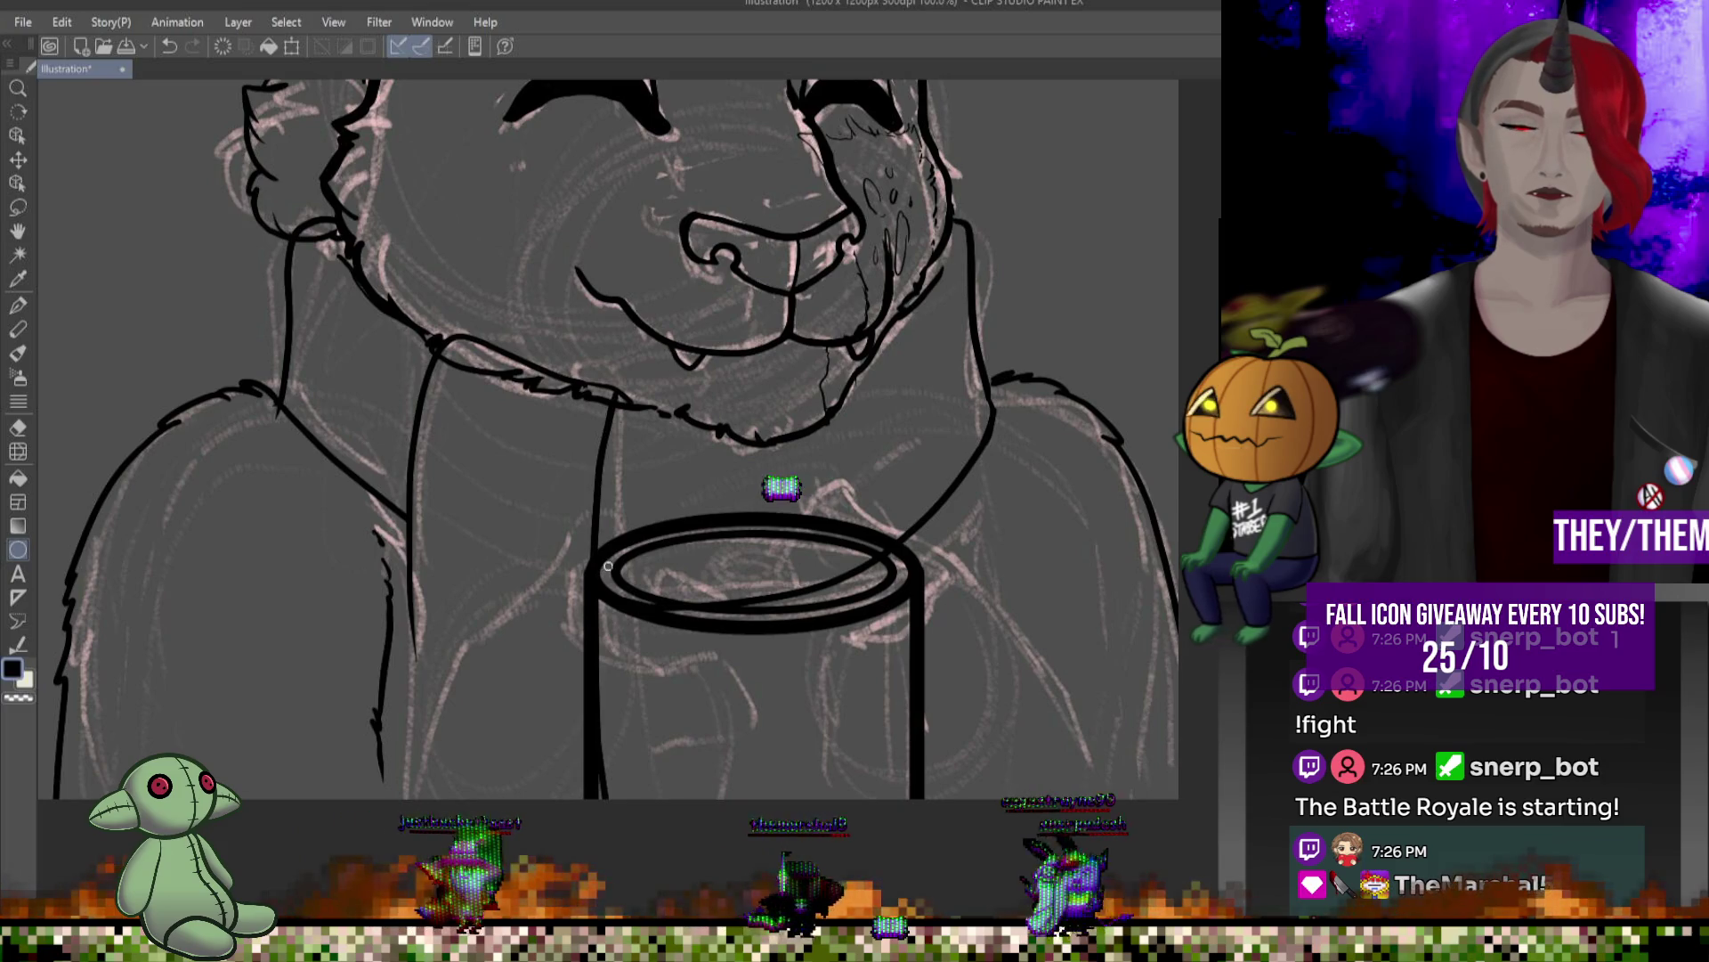
# - Ink the arm line to the canvas bottom and the finger curves across the mug's front-left
pyautogui.press('m')
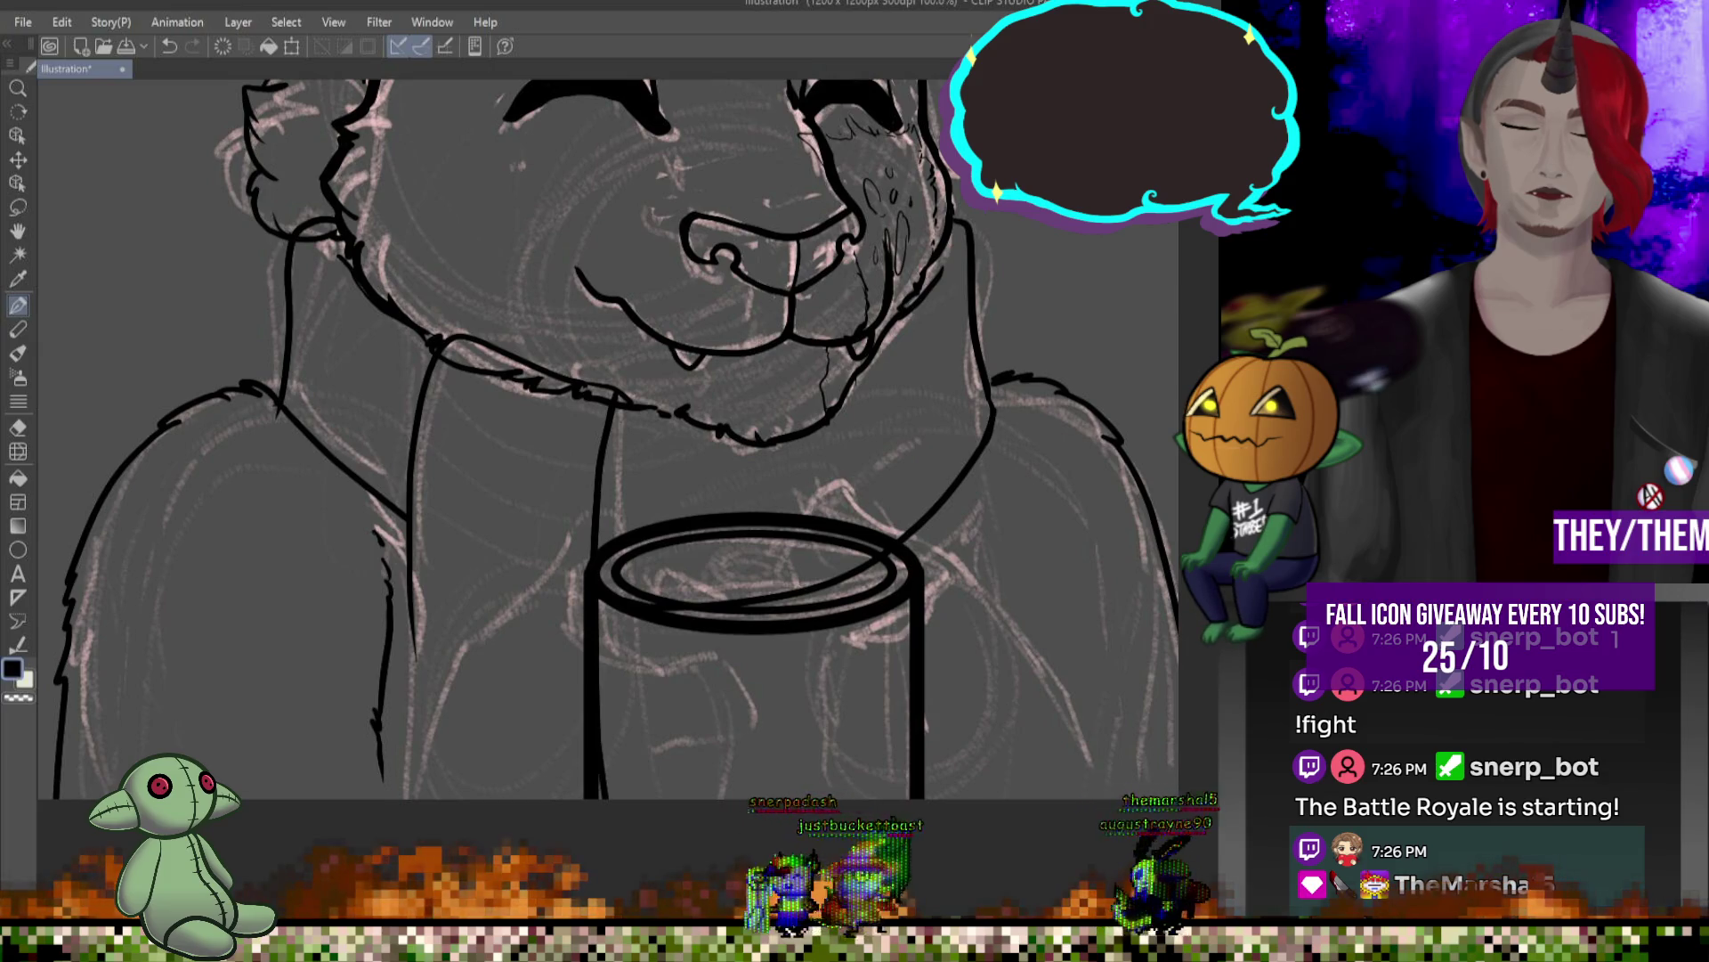
pyautogui.moveTo(604, 505)
pyautogui.mouseDown()
pyautogui.moveTo(475, 644)
pyautogui.moveTo(380, 837)
pyautogui.mouseUp()
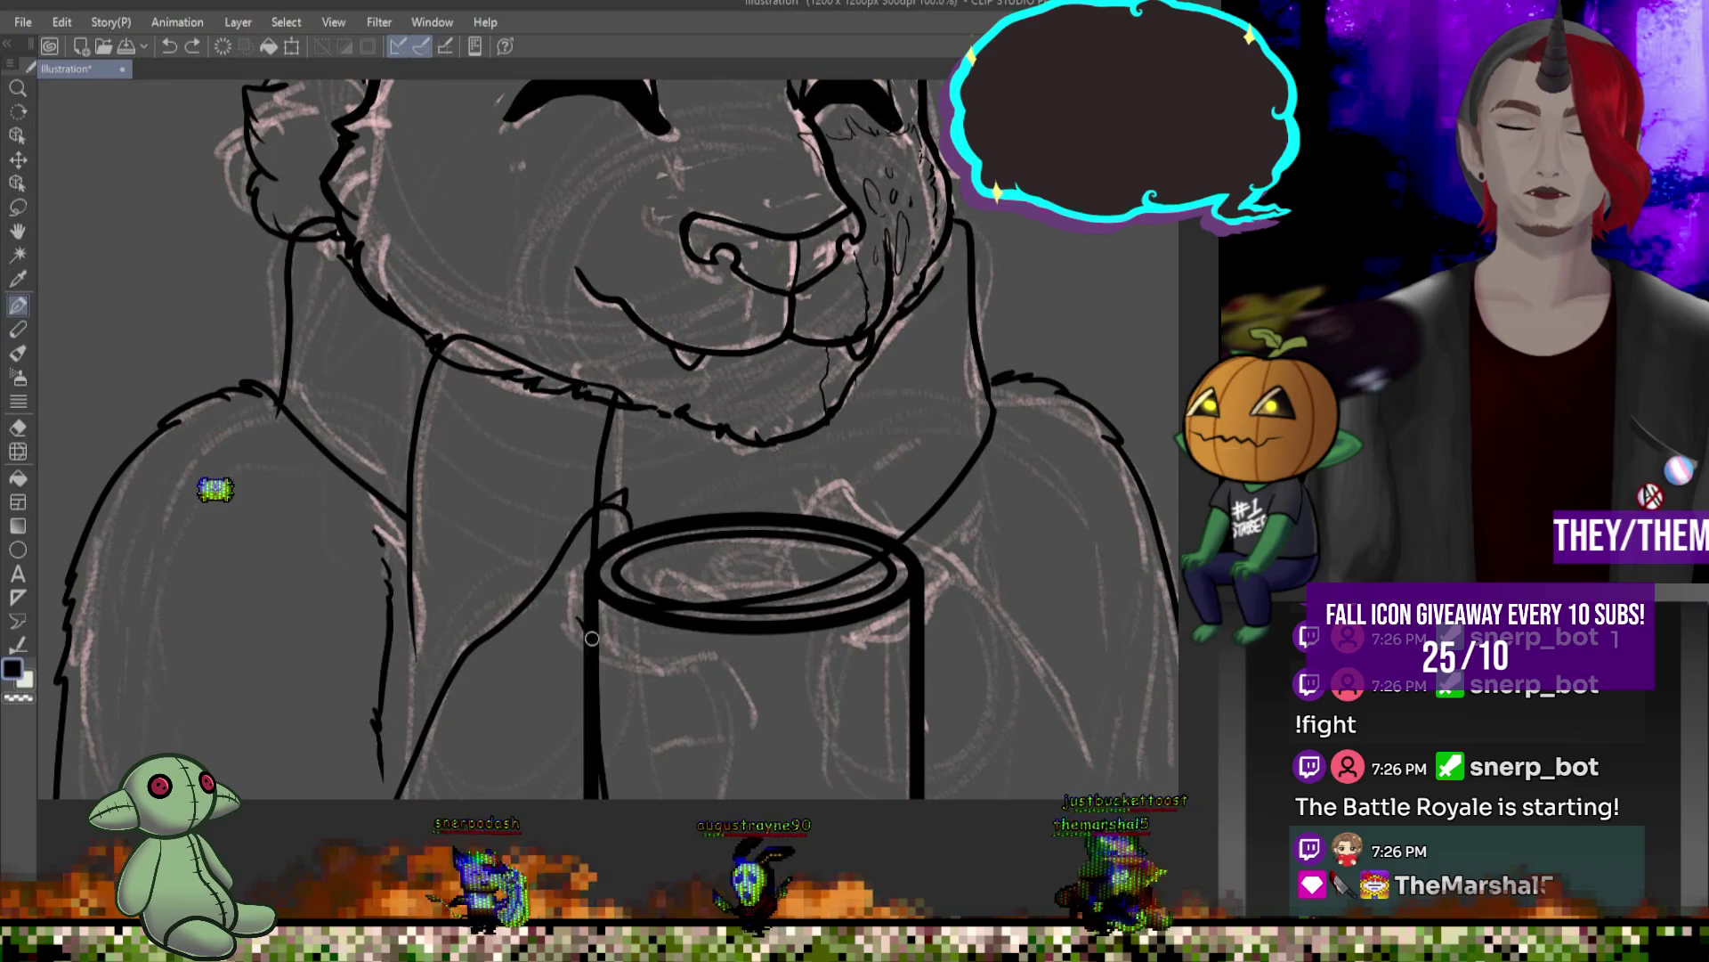
pyautogui.moveTo(708, 663); pyautogui.dragTo(739, 661)
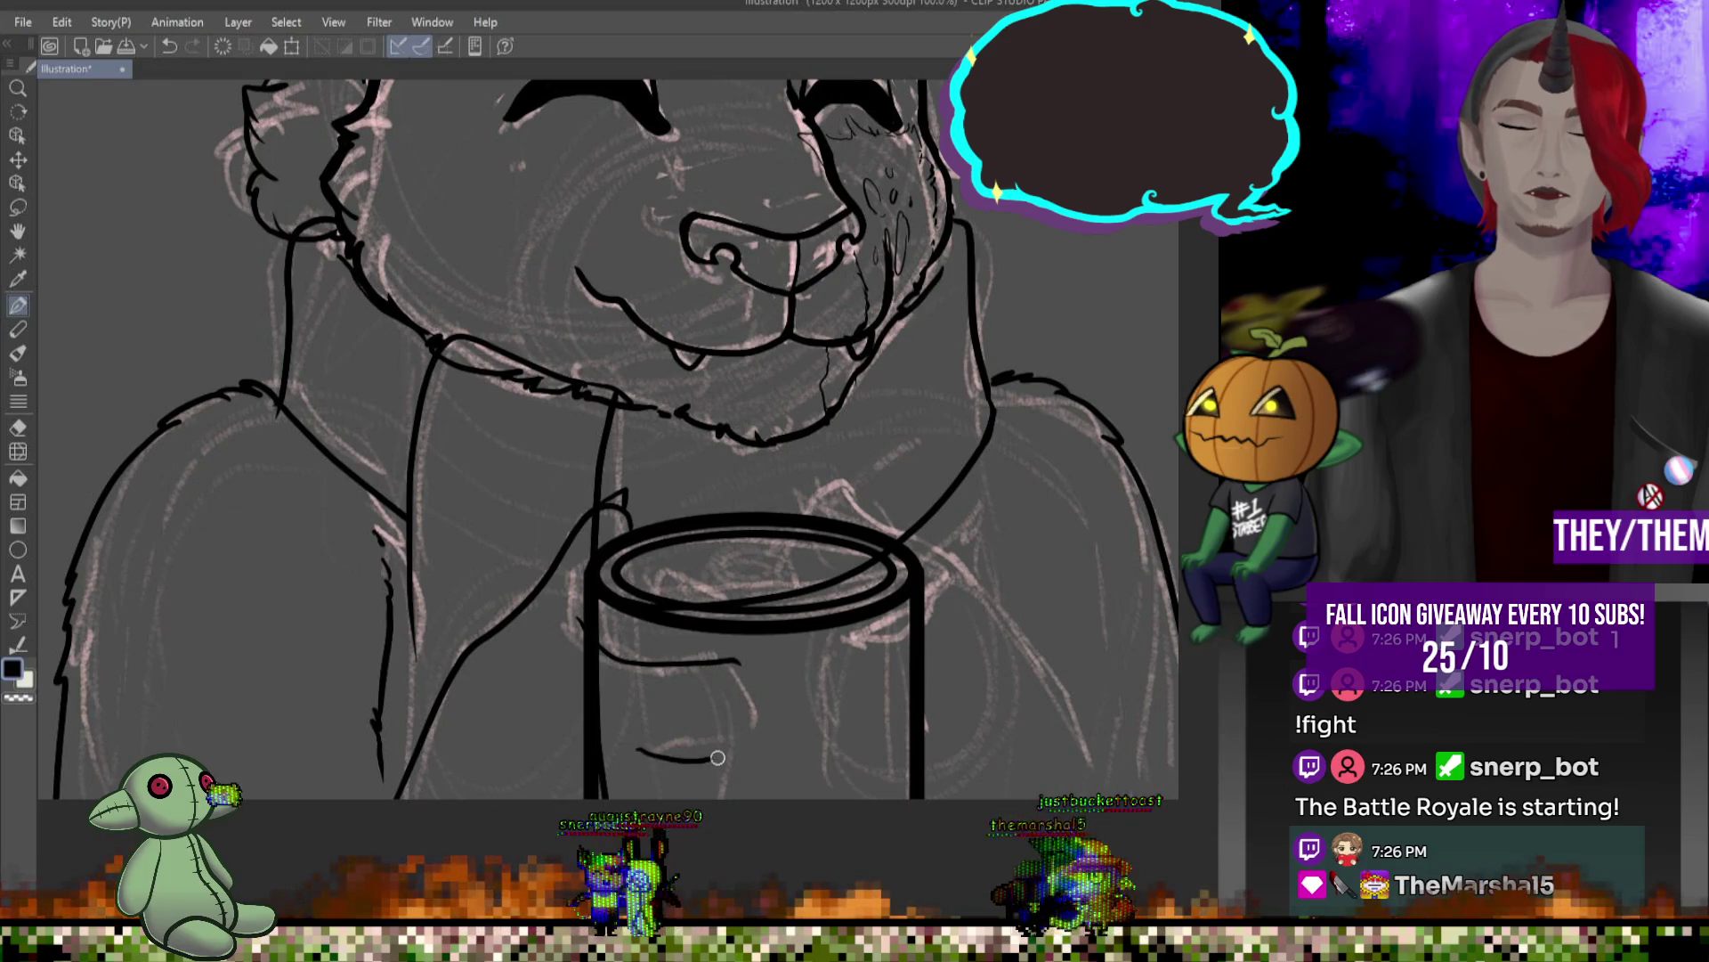
pyautogui.moveTo(718, 758); pyautogui.dragTo(765, 734)
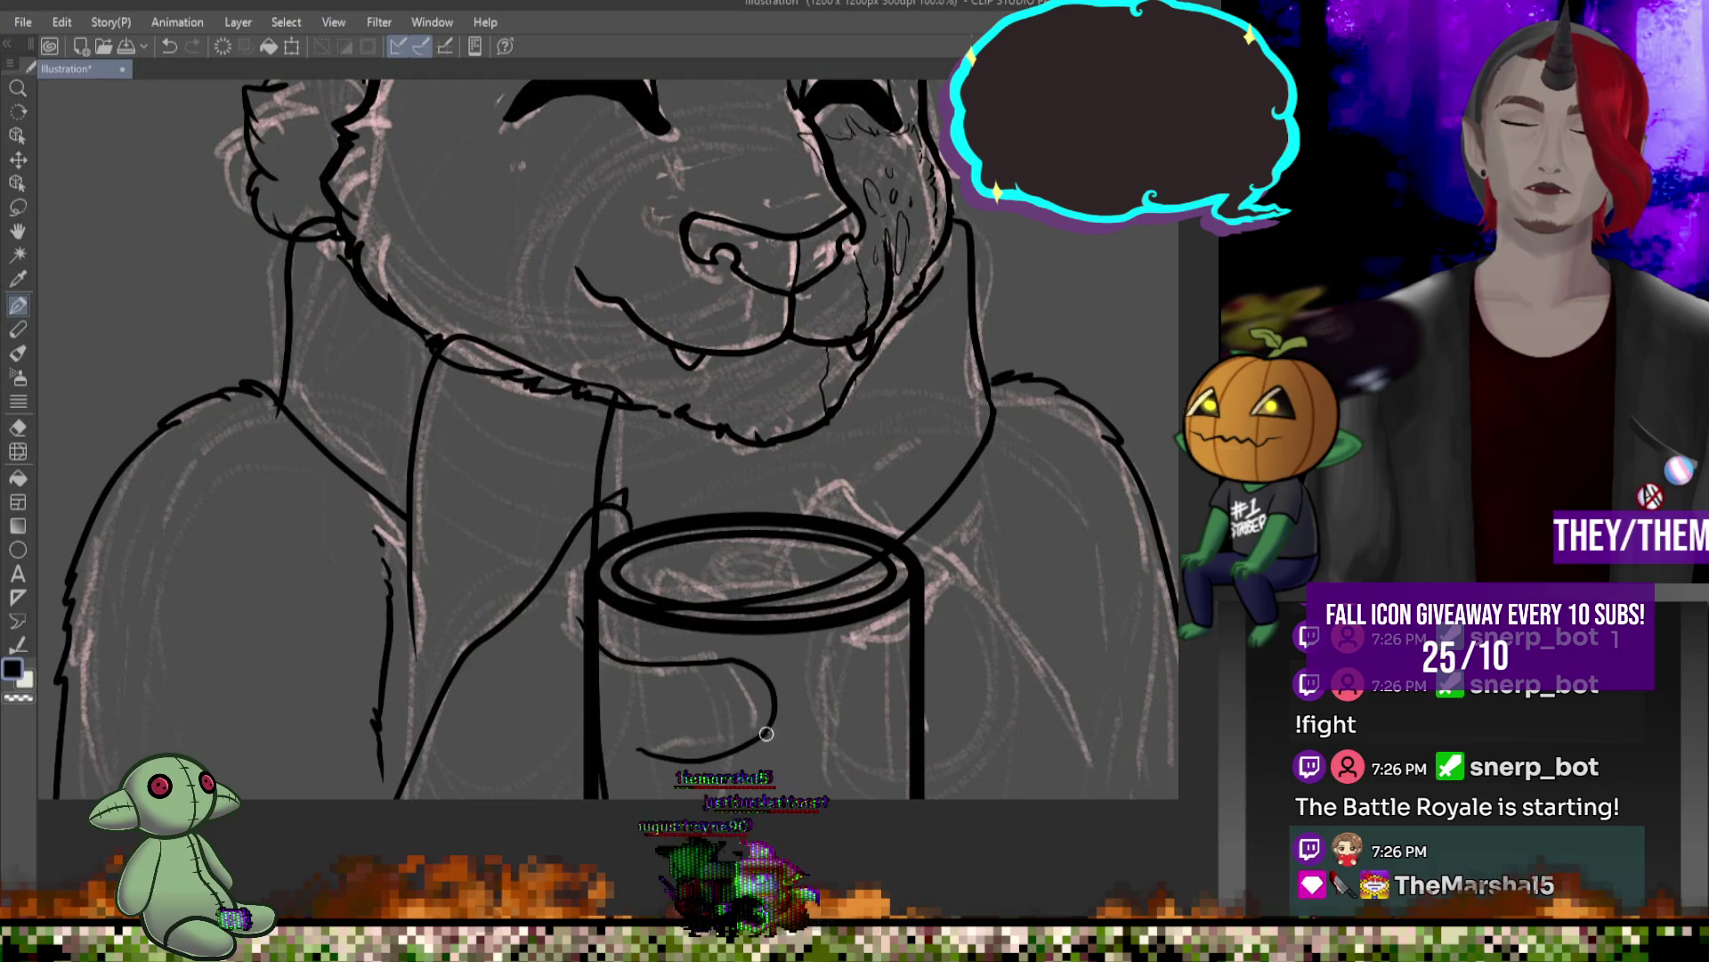
pyautogui.hotkey('ctrl', 'z')
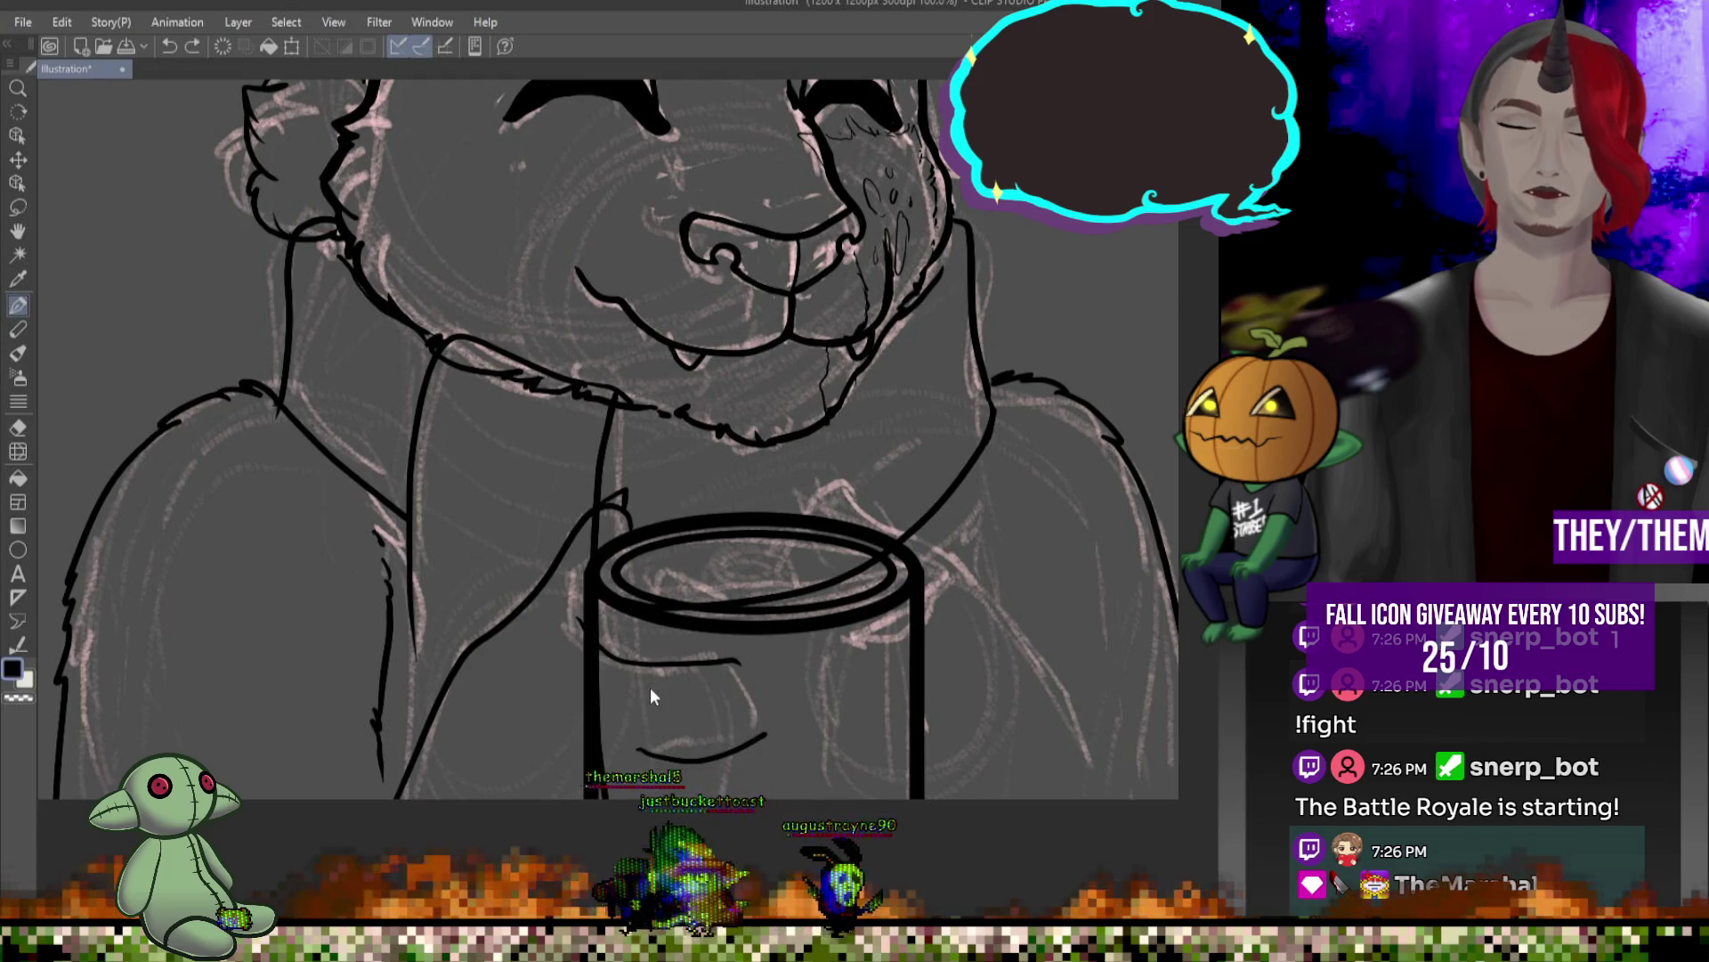
pyautogui.hotkey('ctrl', 'z')
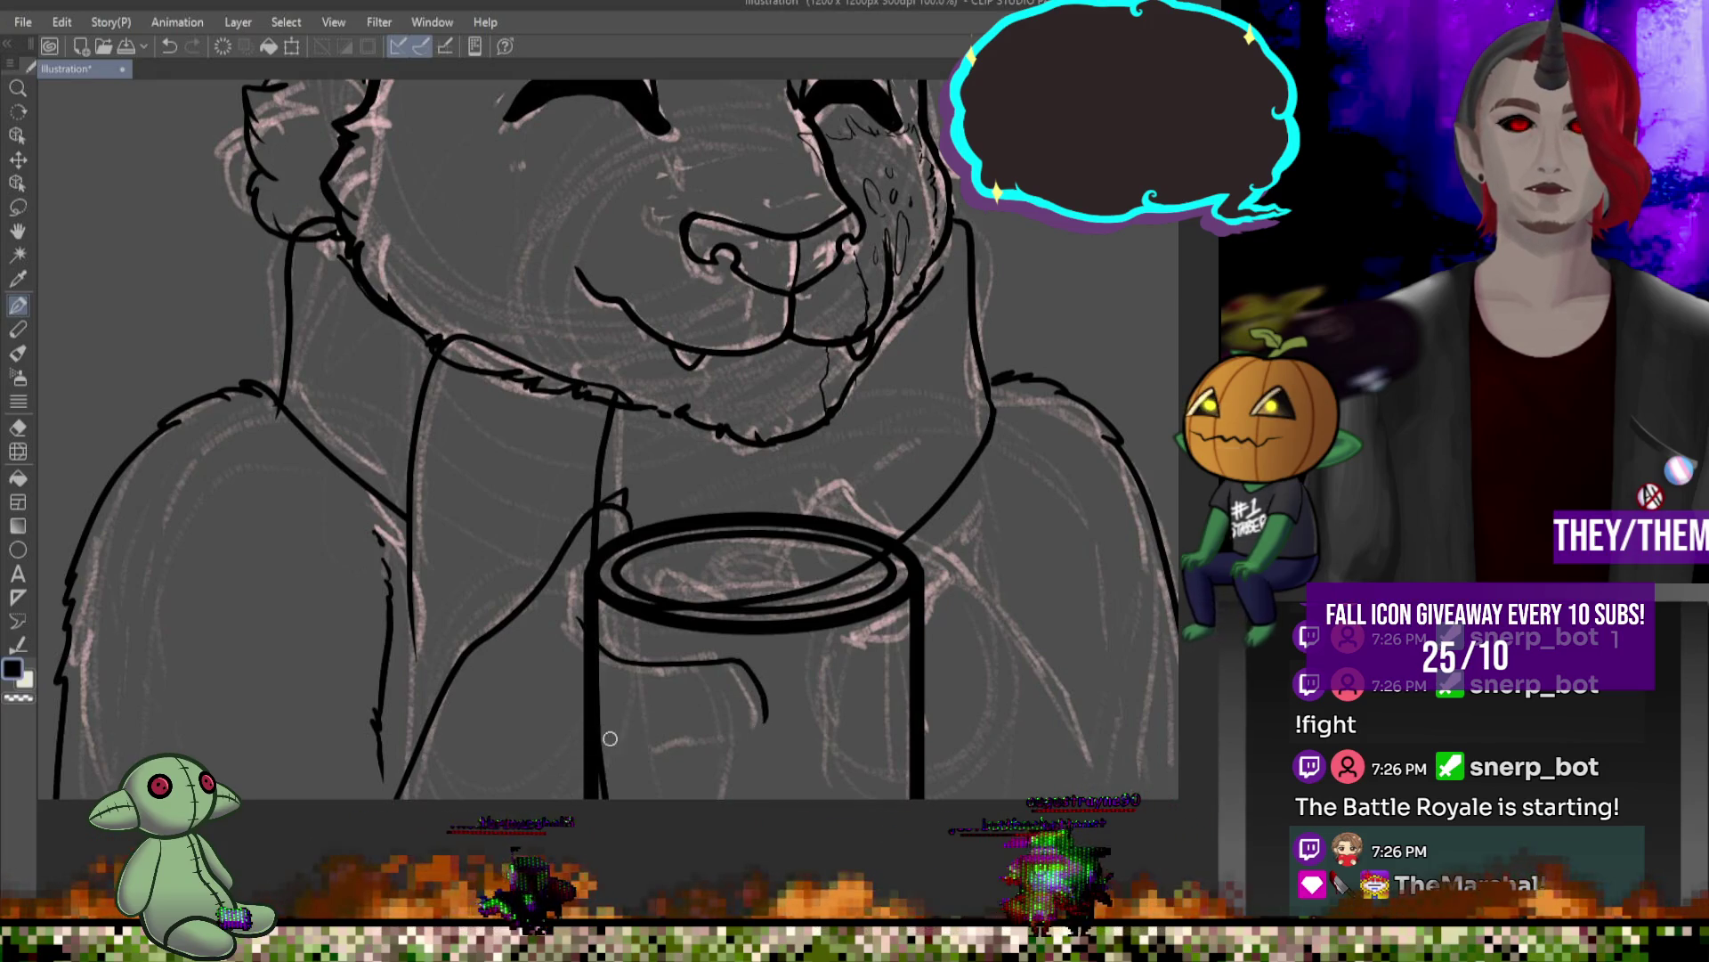
pyautogui.moveTo(765, 719); pyautogui.dragTo(739, 798)
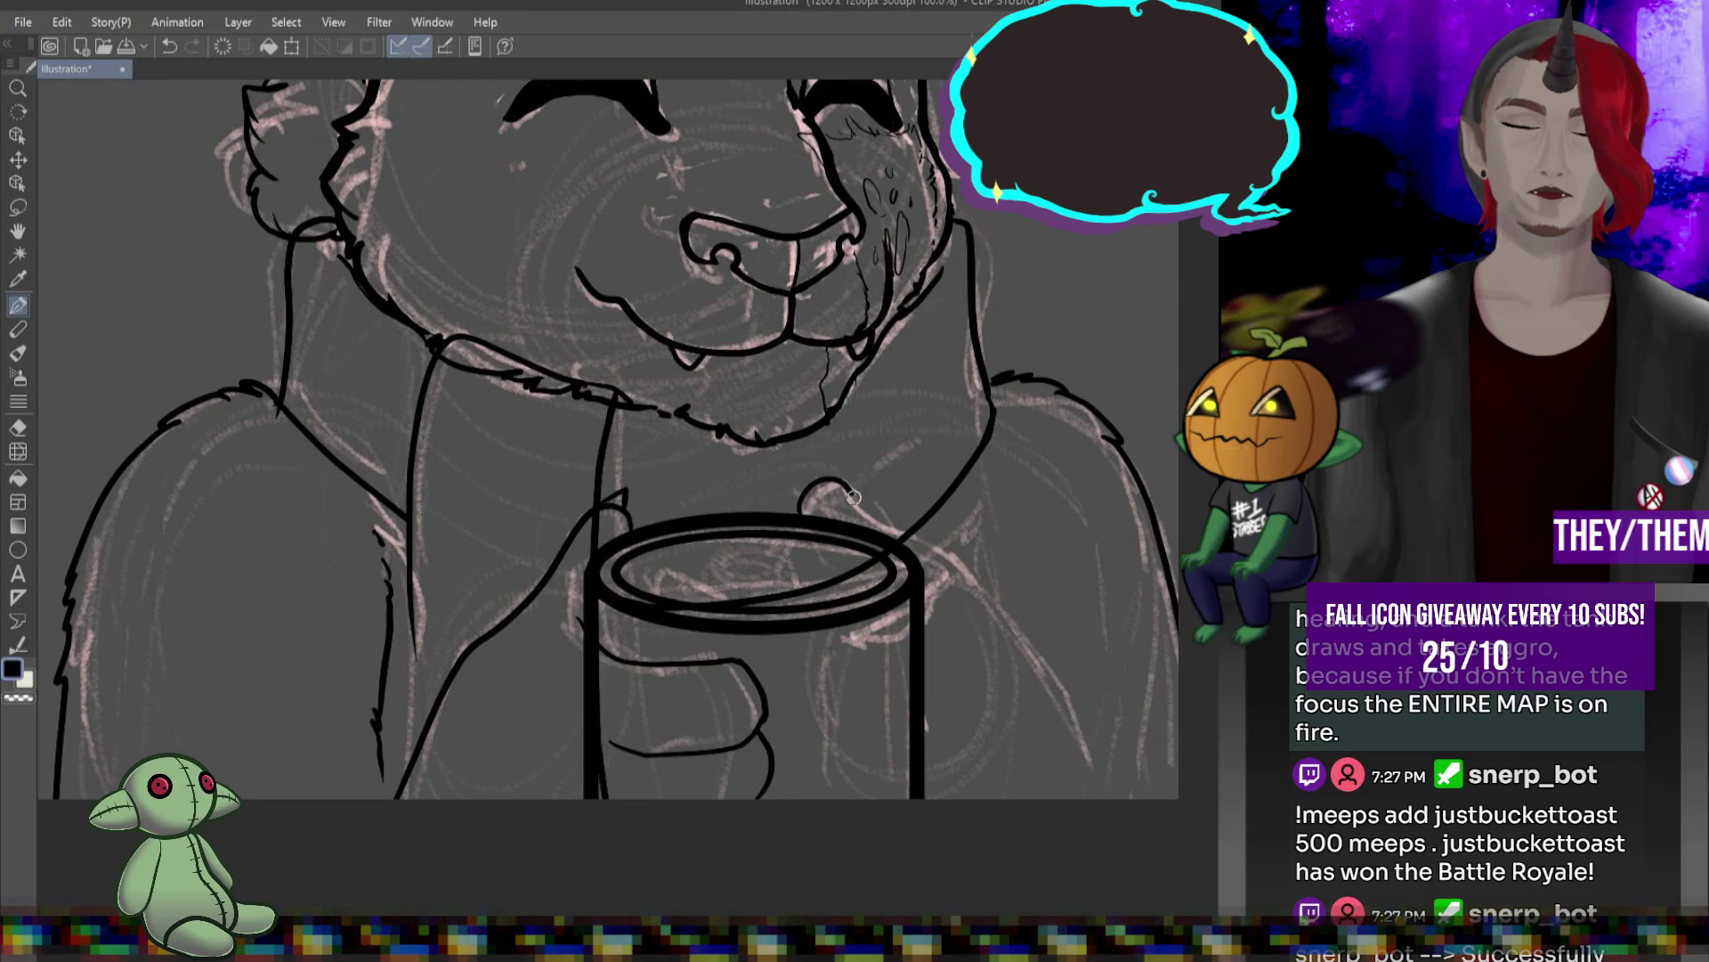
# - Ink the thumb curving over the mug rim and the first finger lines on the cup
pyautogui.moveTo(904, 539)
pyautogui.mouseDown()
pyautogui.moveTo(989, 618)
pyautogui.moveTo(1113, 799)
pyautogui.mouseUp()
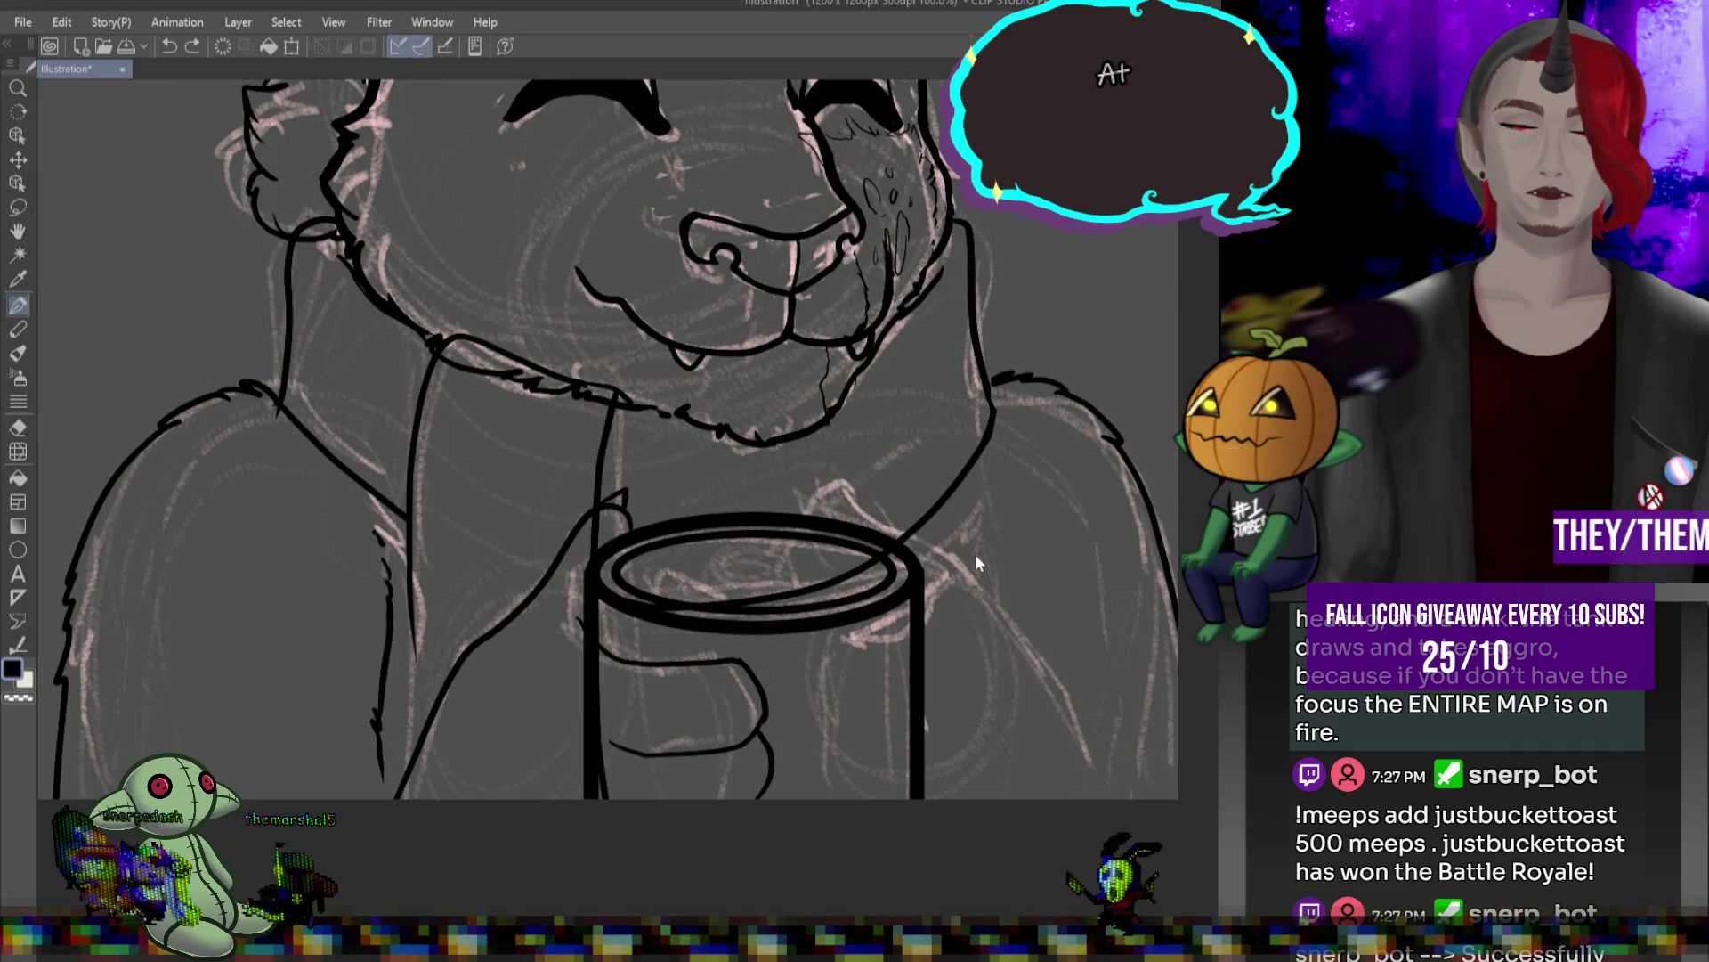
pyautogui.moveTo(882, 531)
pyautogui.mouseDown()
pyautogui.moveTo(832, 482)
pyautogui.moveTo(808, 514)
pyautogui.mouseUp()
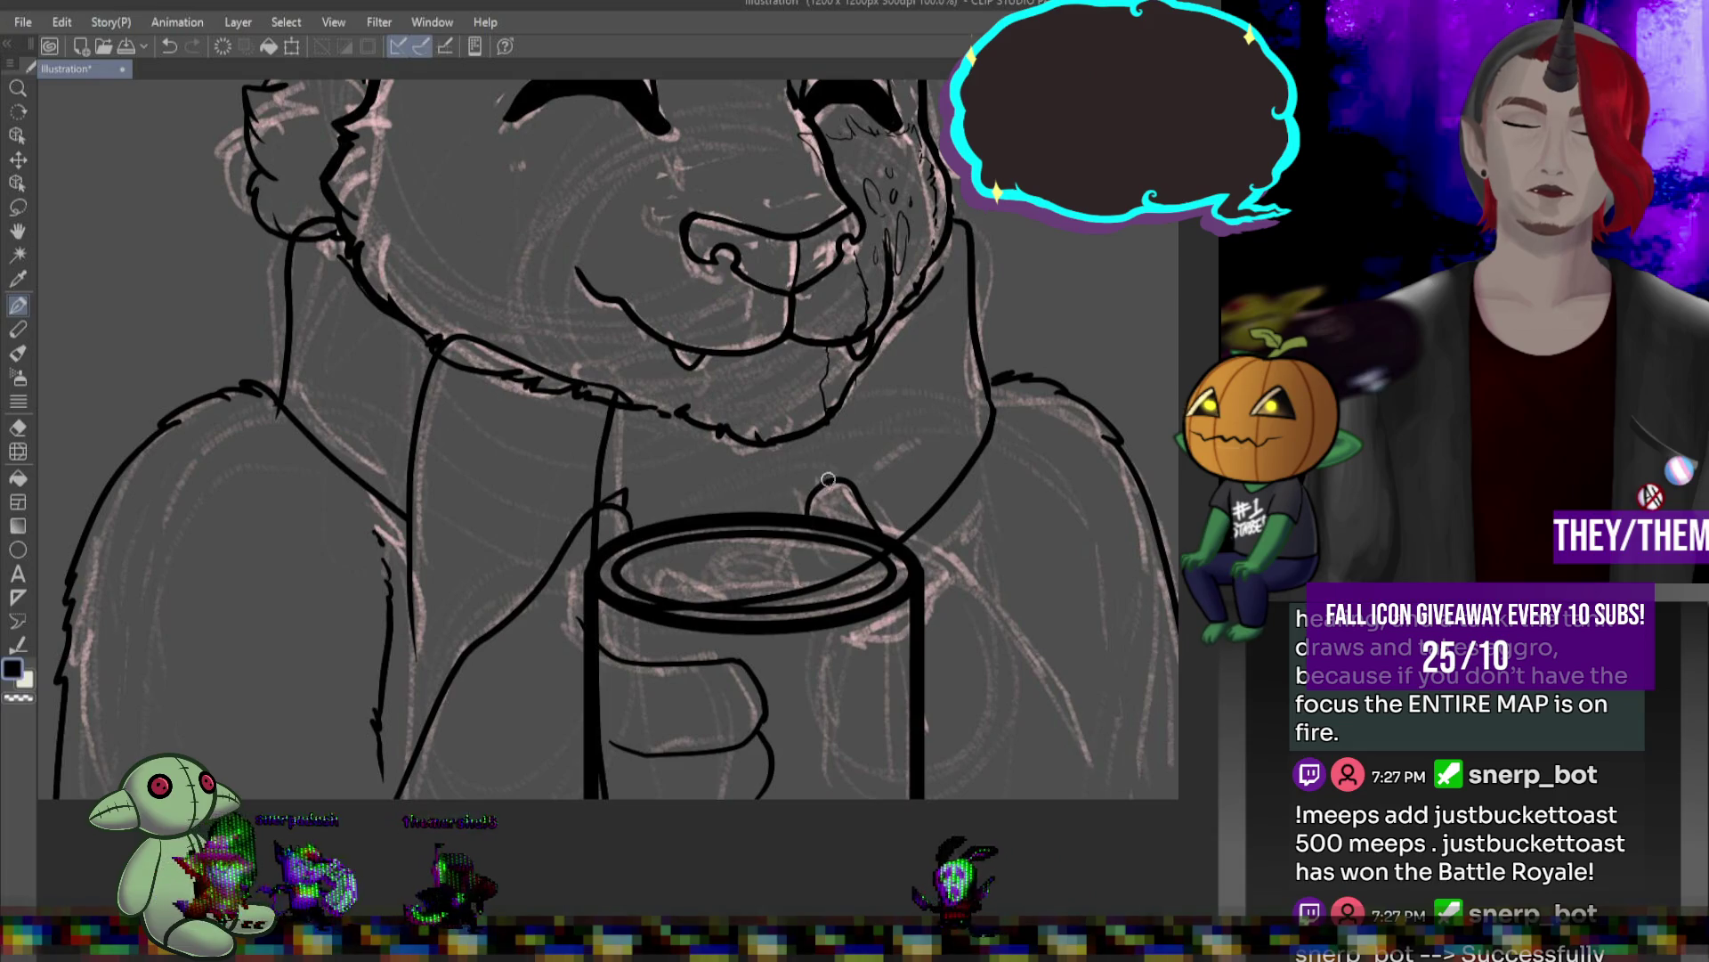
pyautogui.moveTo(813, 516); pyautogui.dragTo(829, 487)
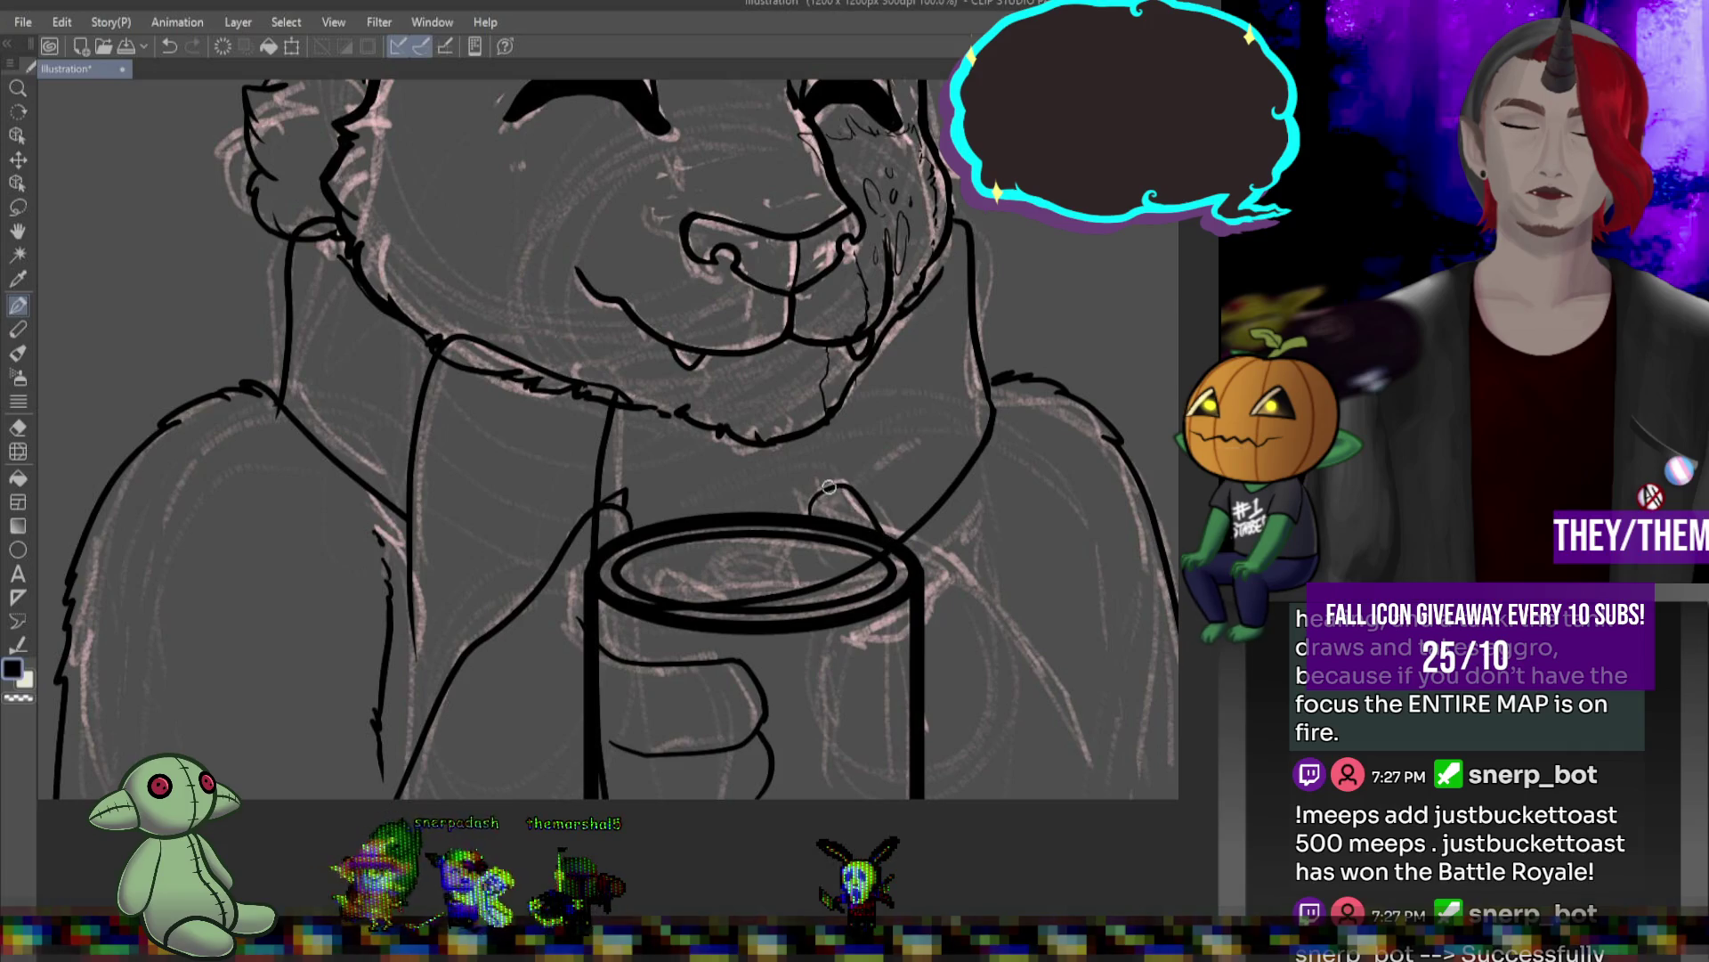
pyautogui.moveTo(875, 519)
pyautogui.mouseDown()
pyautogui.moveTo(1016, 637)
pyautogui.moveTo(1101, 793)
pyautogui.mouseUp()
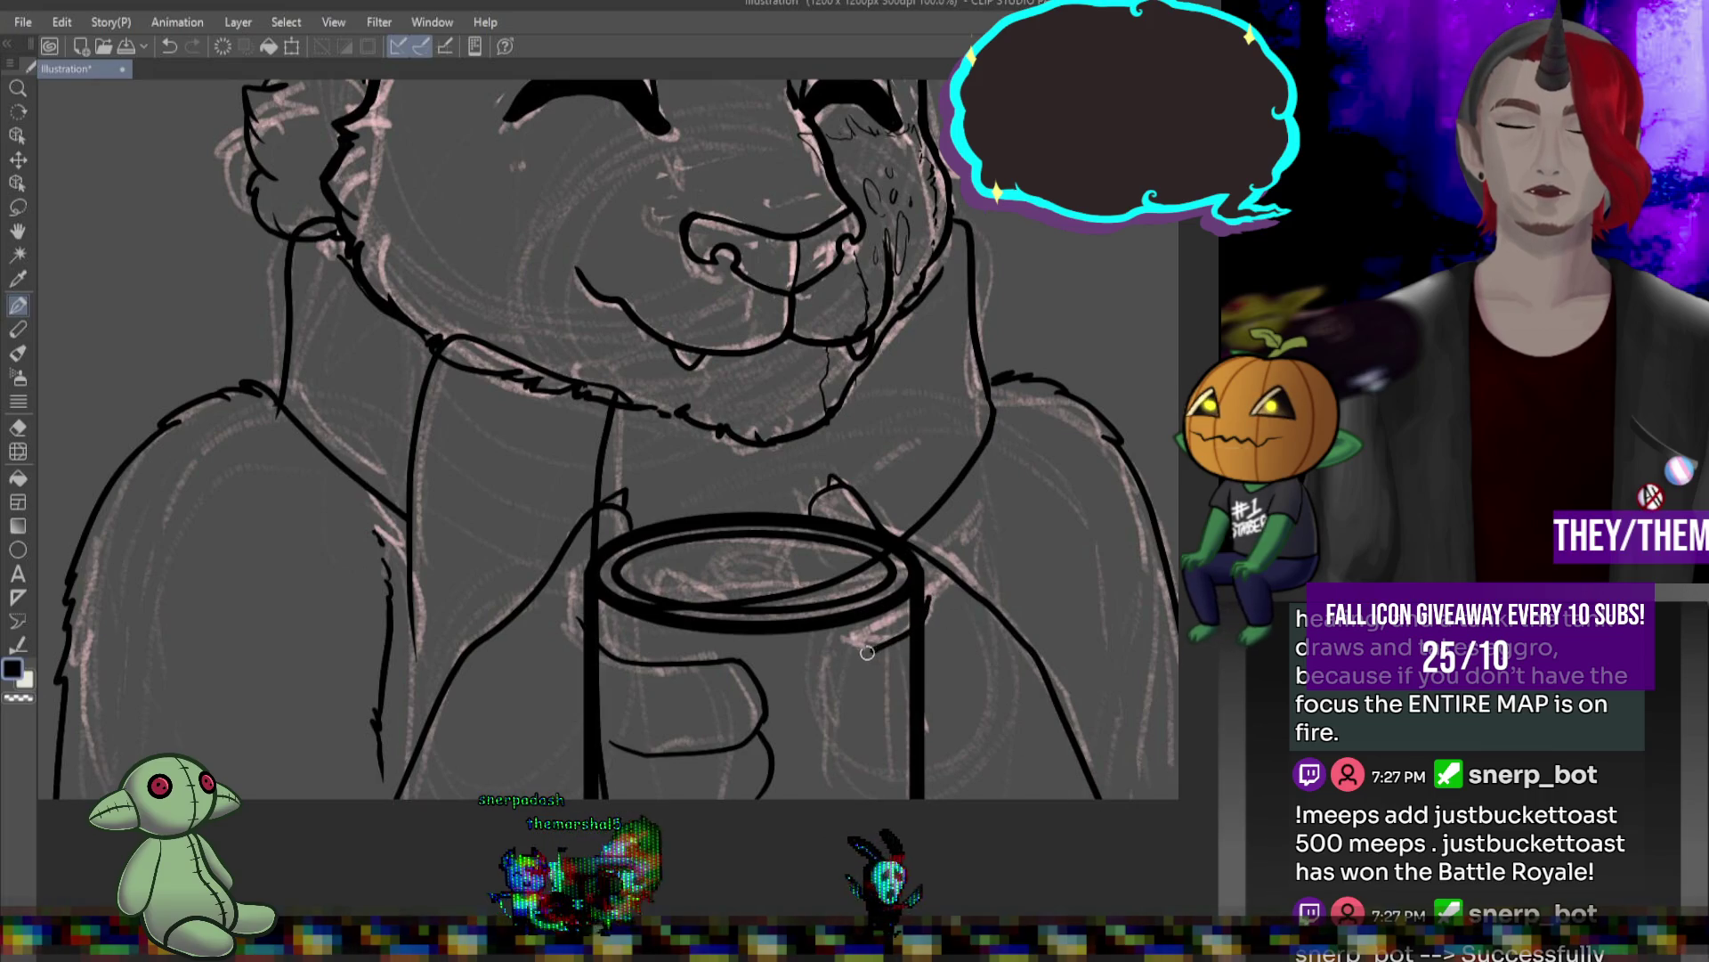
pyautogui.moveTo(852, 650)
pyautogui.mouseDown()
pyautogui.moveTo(833, 718)
pyautogui.moveTo(873, 724)
pyautogui.moveTo(964, 684)
pyautogui.mouseUp()
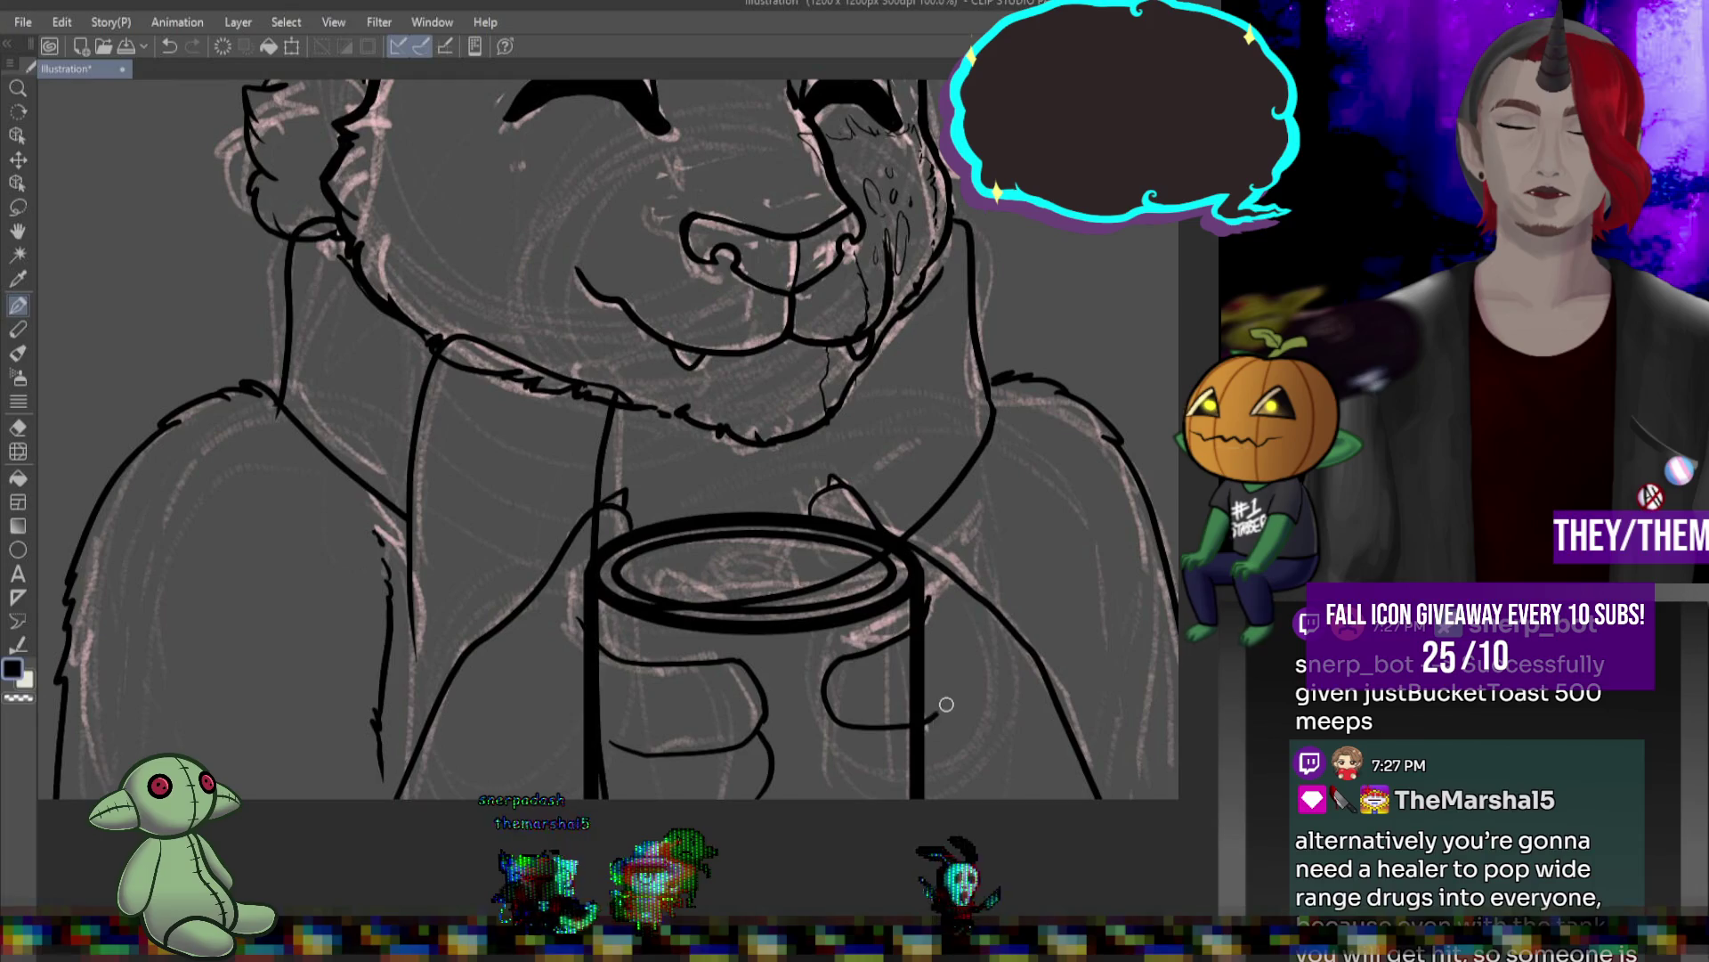
pyautogui.moveTo(832, 721)
pyautogui.mouseDown()
pyautogui.moveTo(828, 764)
pyautogui.moveTo(908, 791)
pyautogui.mouseUp()
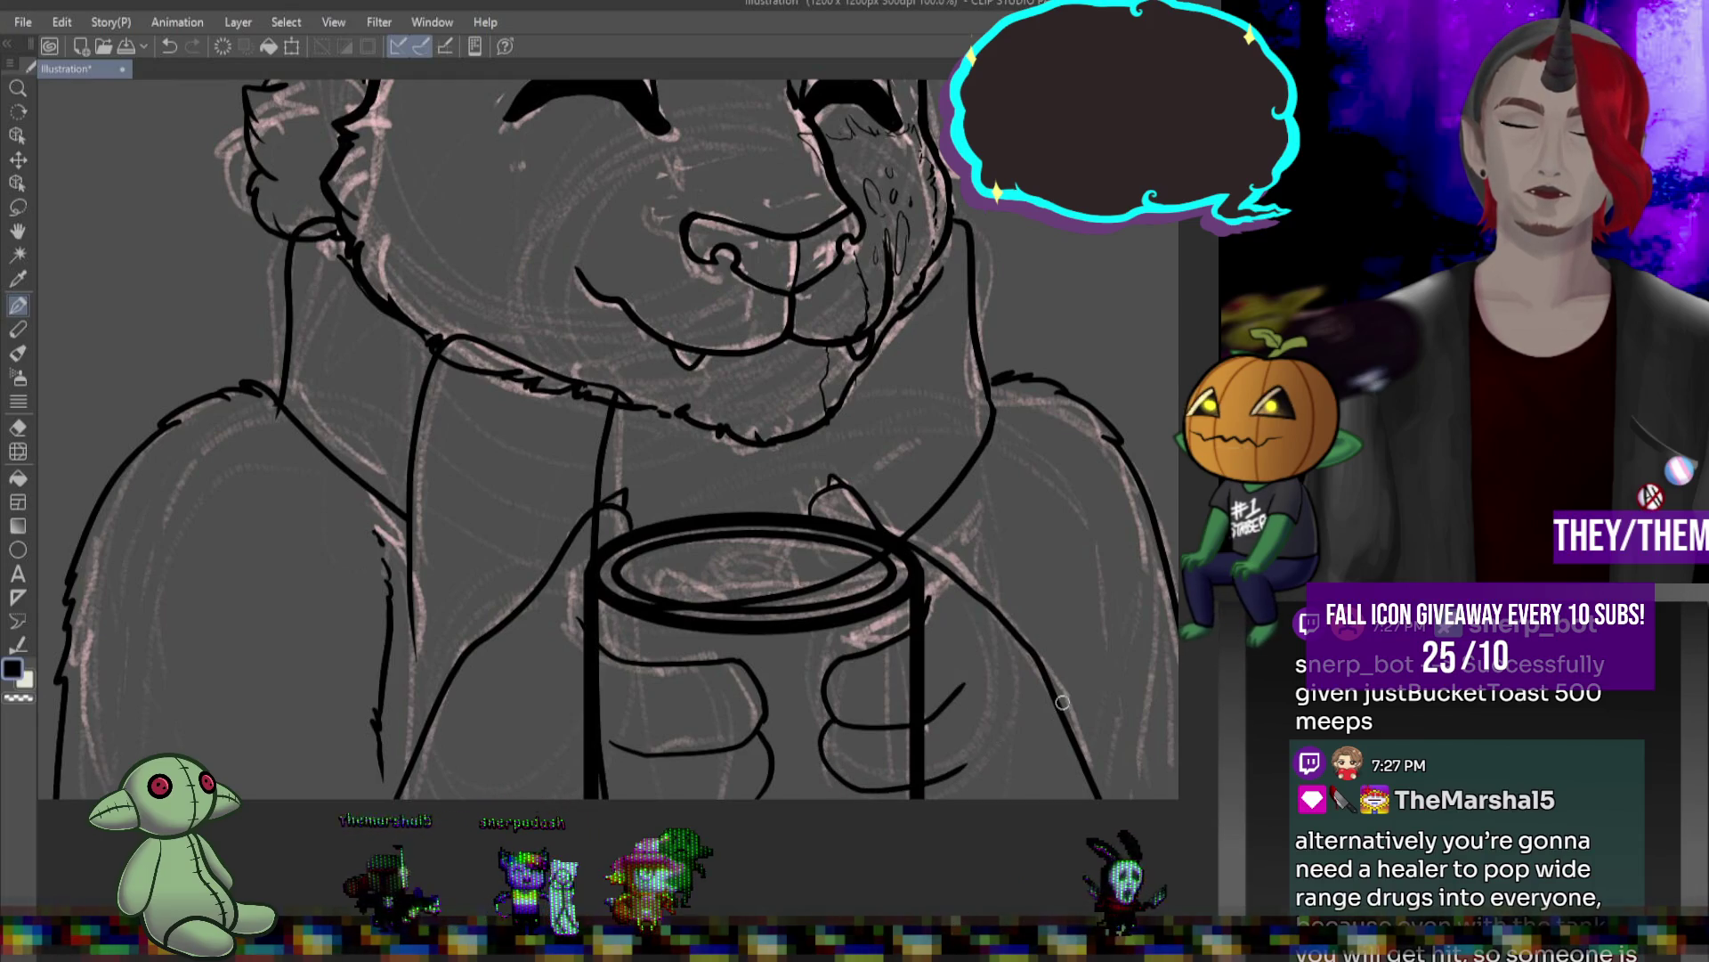
pyautogui.hotkey('ctrl', 'z')
pyautogui.hotkey('ctrl', 'z')
pyautogui.hotkey('ctrl', 'z')
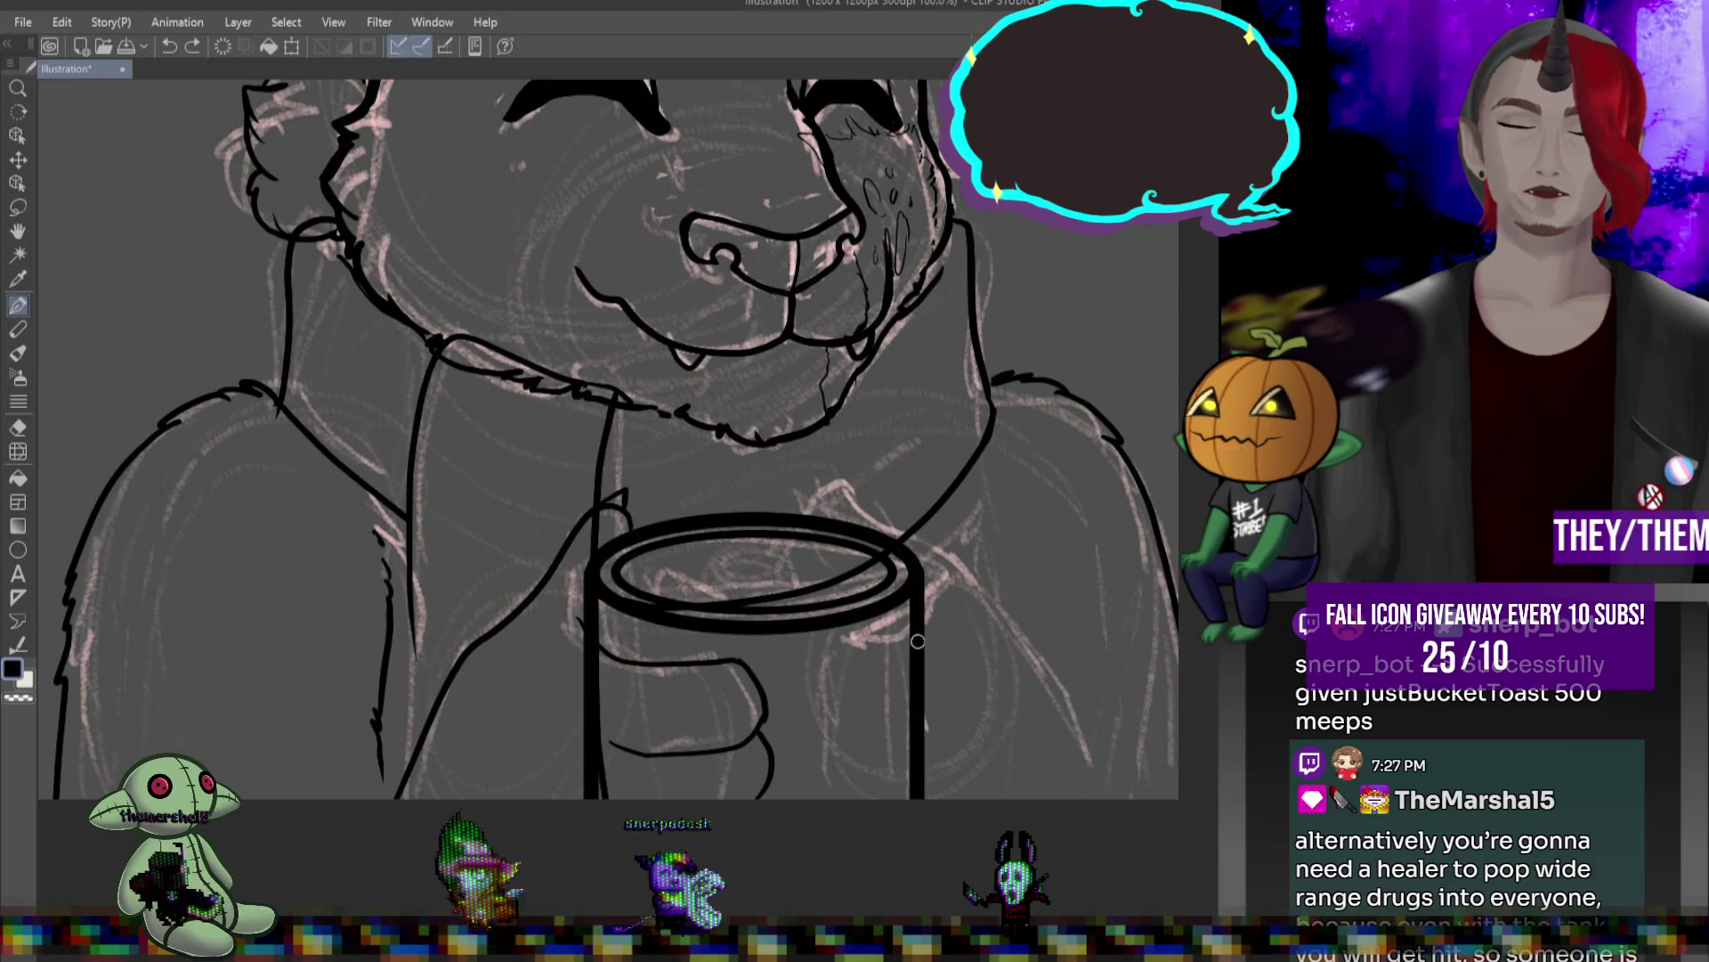
# - Ink the fingers gripping the mug's right side, undoing the unwanted strokes
pyautogui.moveTo(927, 602)
pyautogui.mouseDown()
pyautogui.moveTo(904, 641)
pyautogui.moveTo(936, 681)
pyautogui.mouseUp()
pyautogui.hotkey('ctrl', 'z')
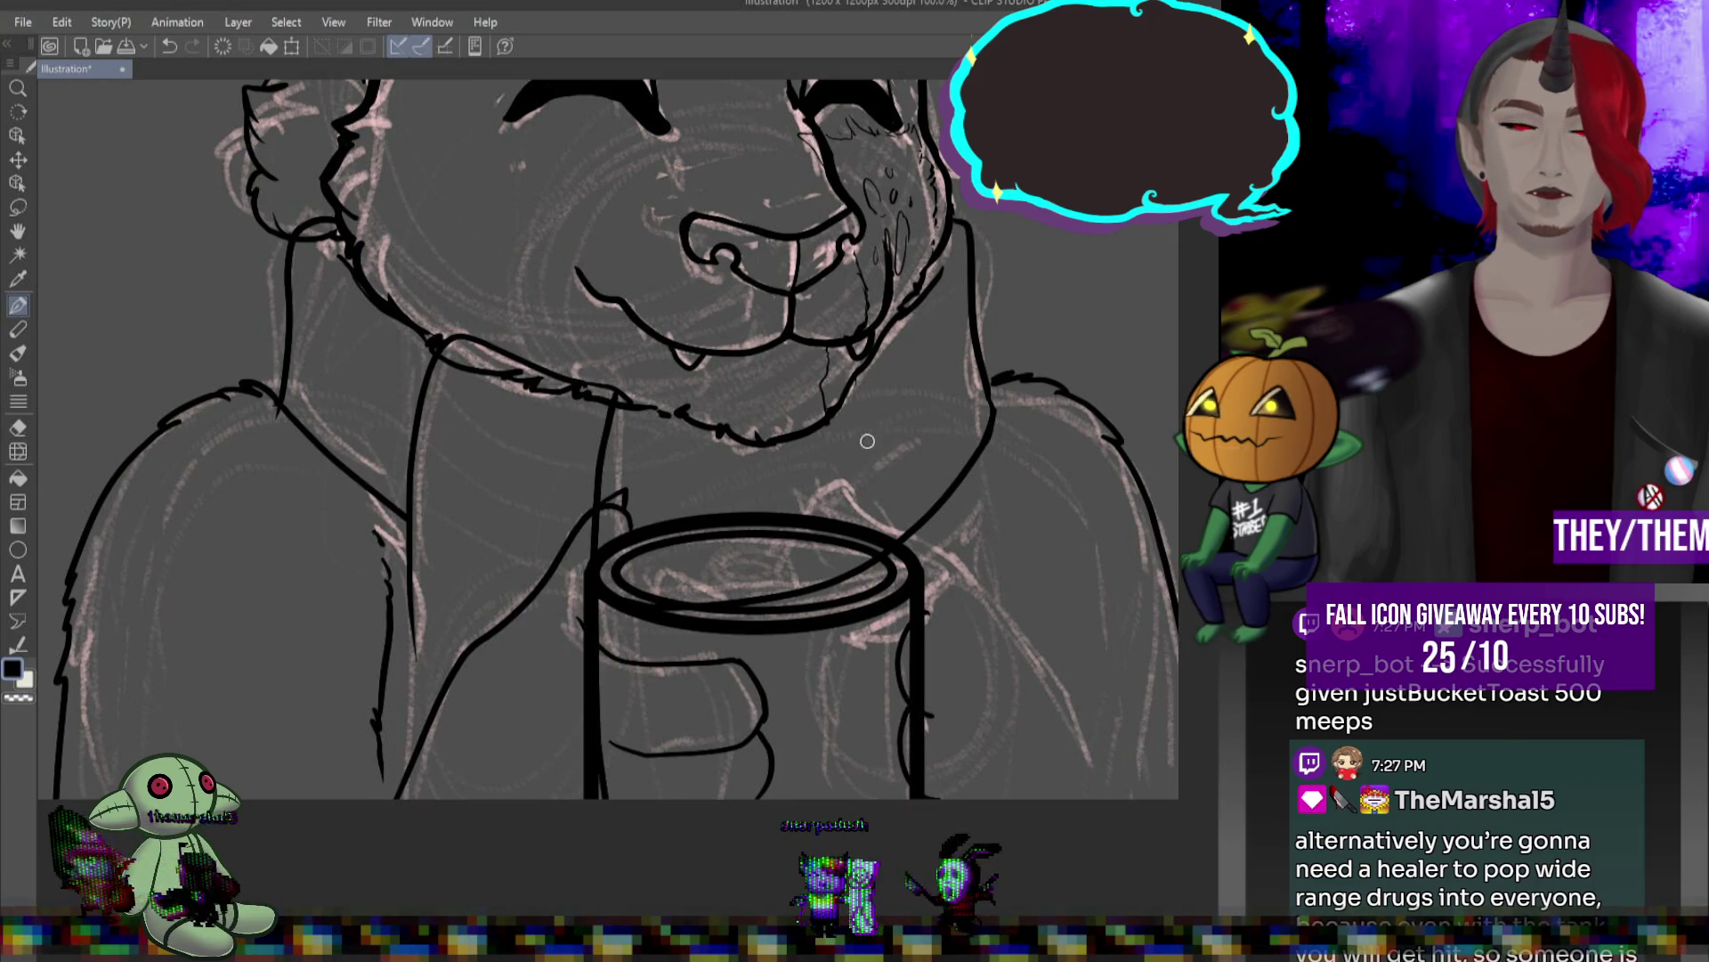
pyautogui.moveTo(948, 711)
pyautogui.mouseDown()
pyautogui.moveTo(999, 664)
pyautogui.moveTo(971, 579)
pyautogui.moveTo(879, 507)
pyautogui.mouseUp()
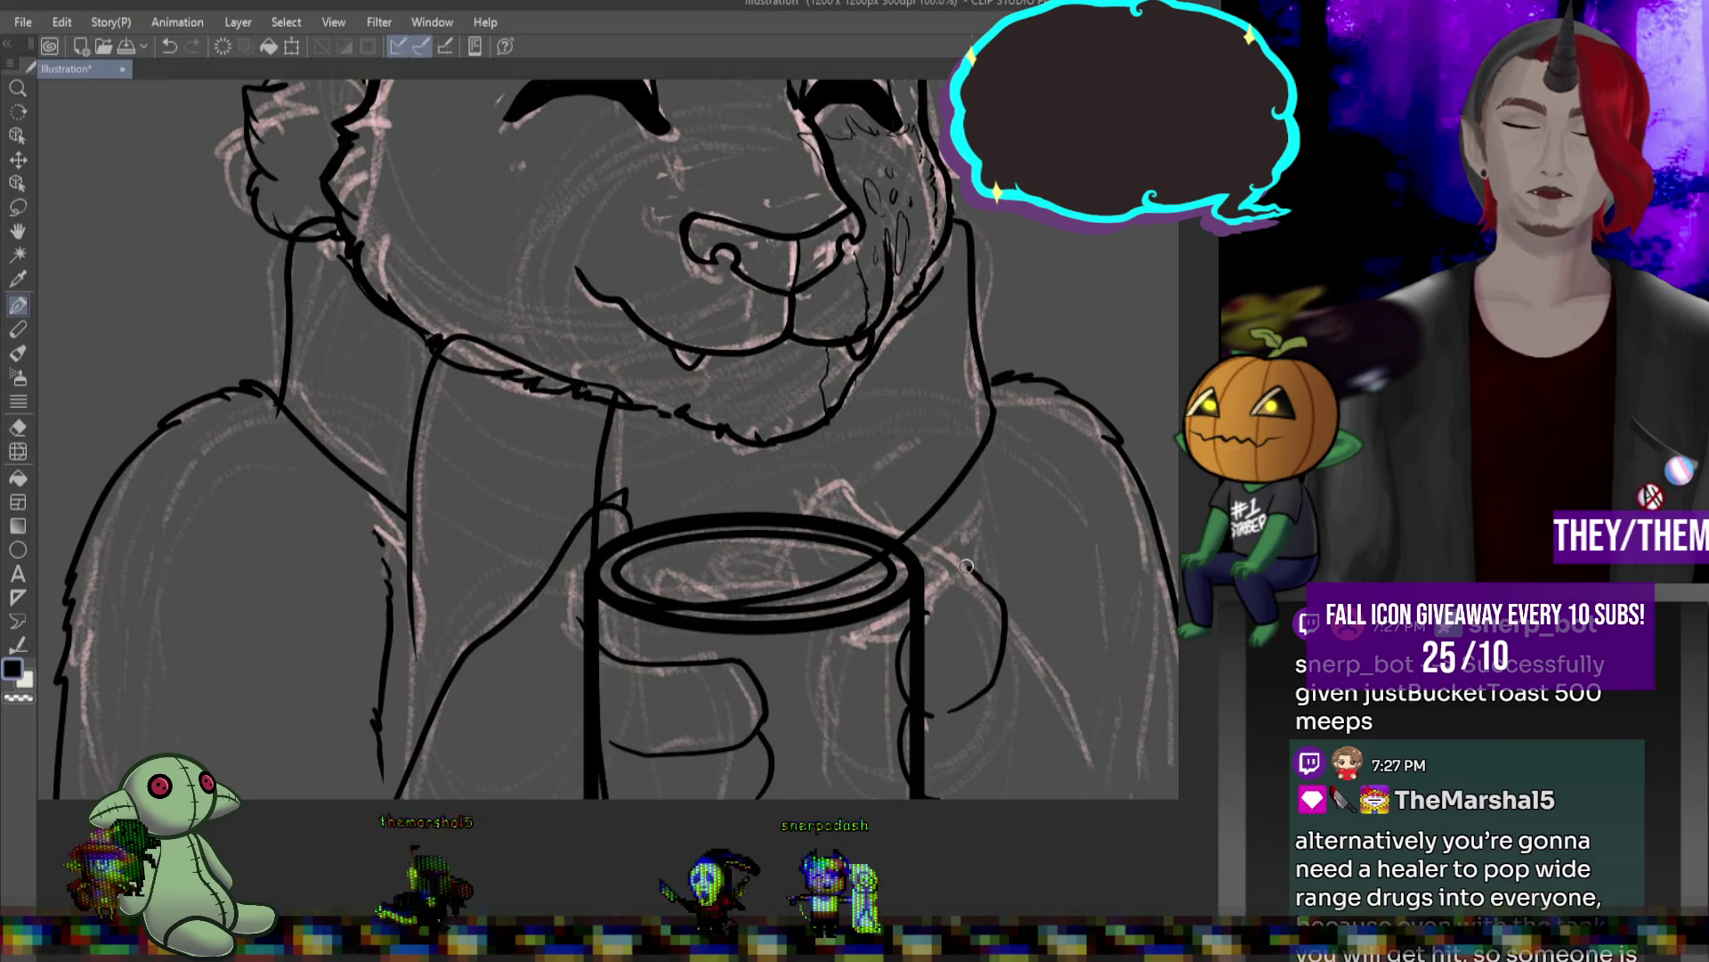
pyautogui.moveTo(817, 514); pyautogui.dragTo(868, 486)
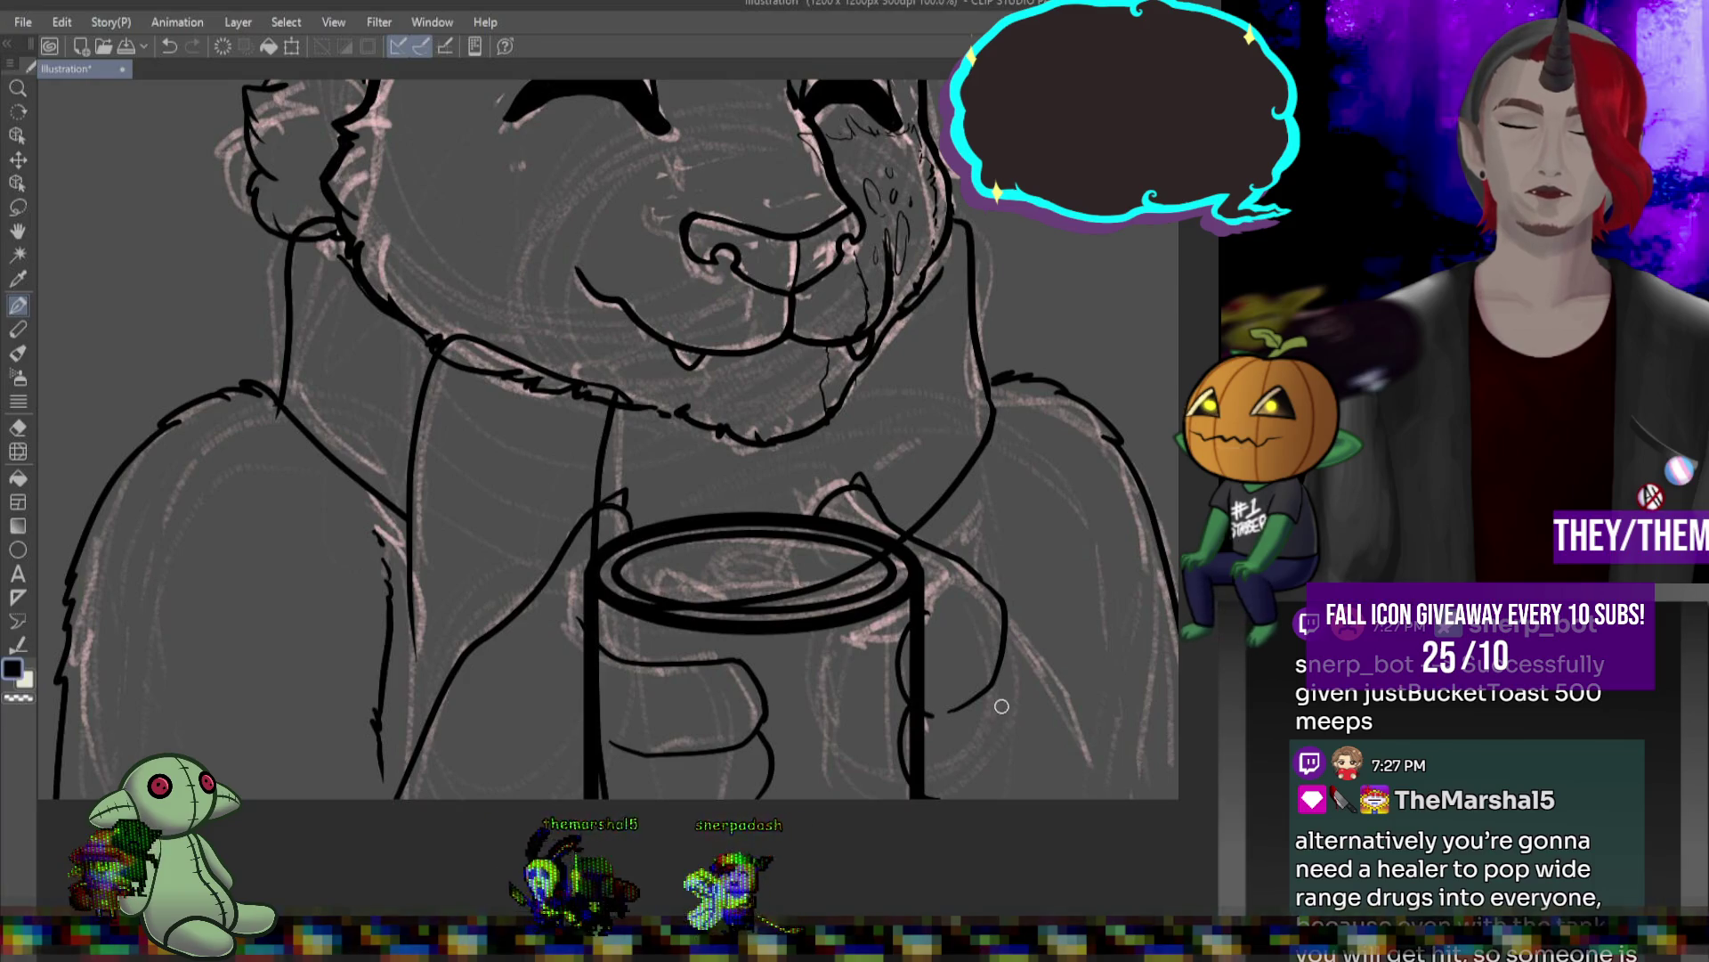
pyautogui.moveTo(1002, 676)
pyautogui.mouseDown()
pyautogui.moveTo(1004, 743)
pyautogui.moveTo(942, 795)
pyautogui.moveTo(995, 809)
pyautogui.mouseUp()
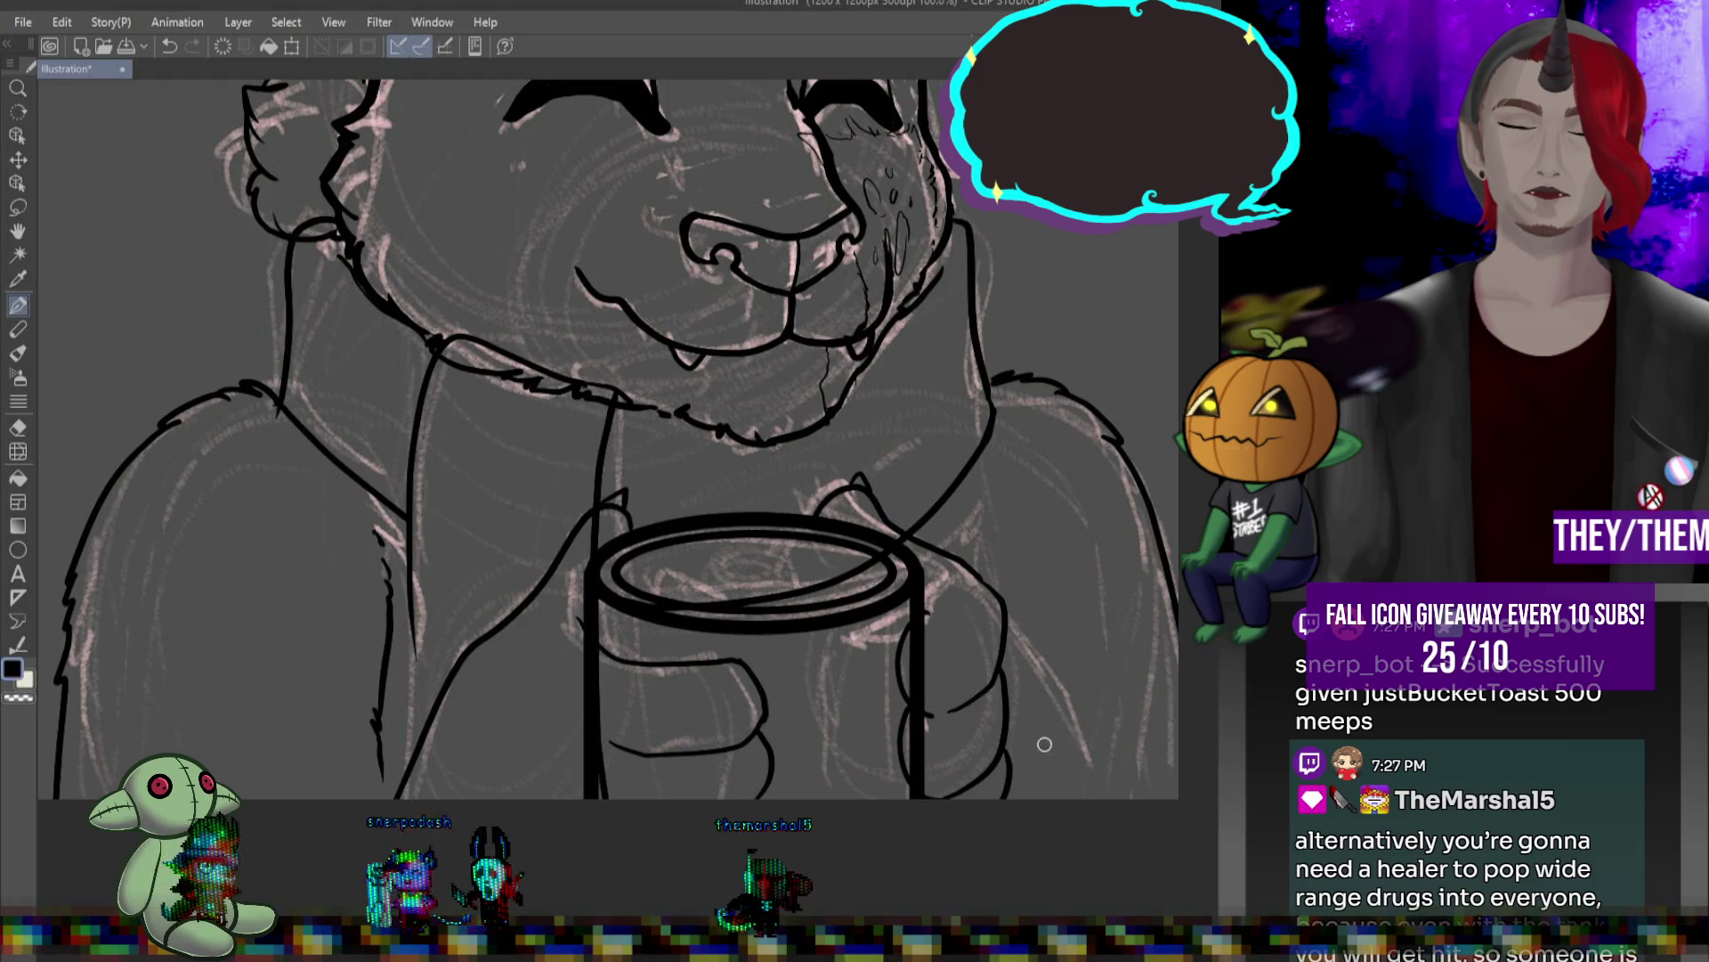
pyautogui.moveTo(1008, 699); pyautogui.dragTo(1104, 799)
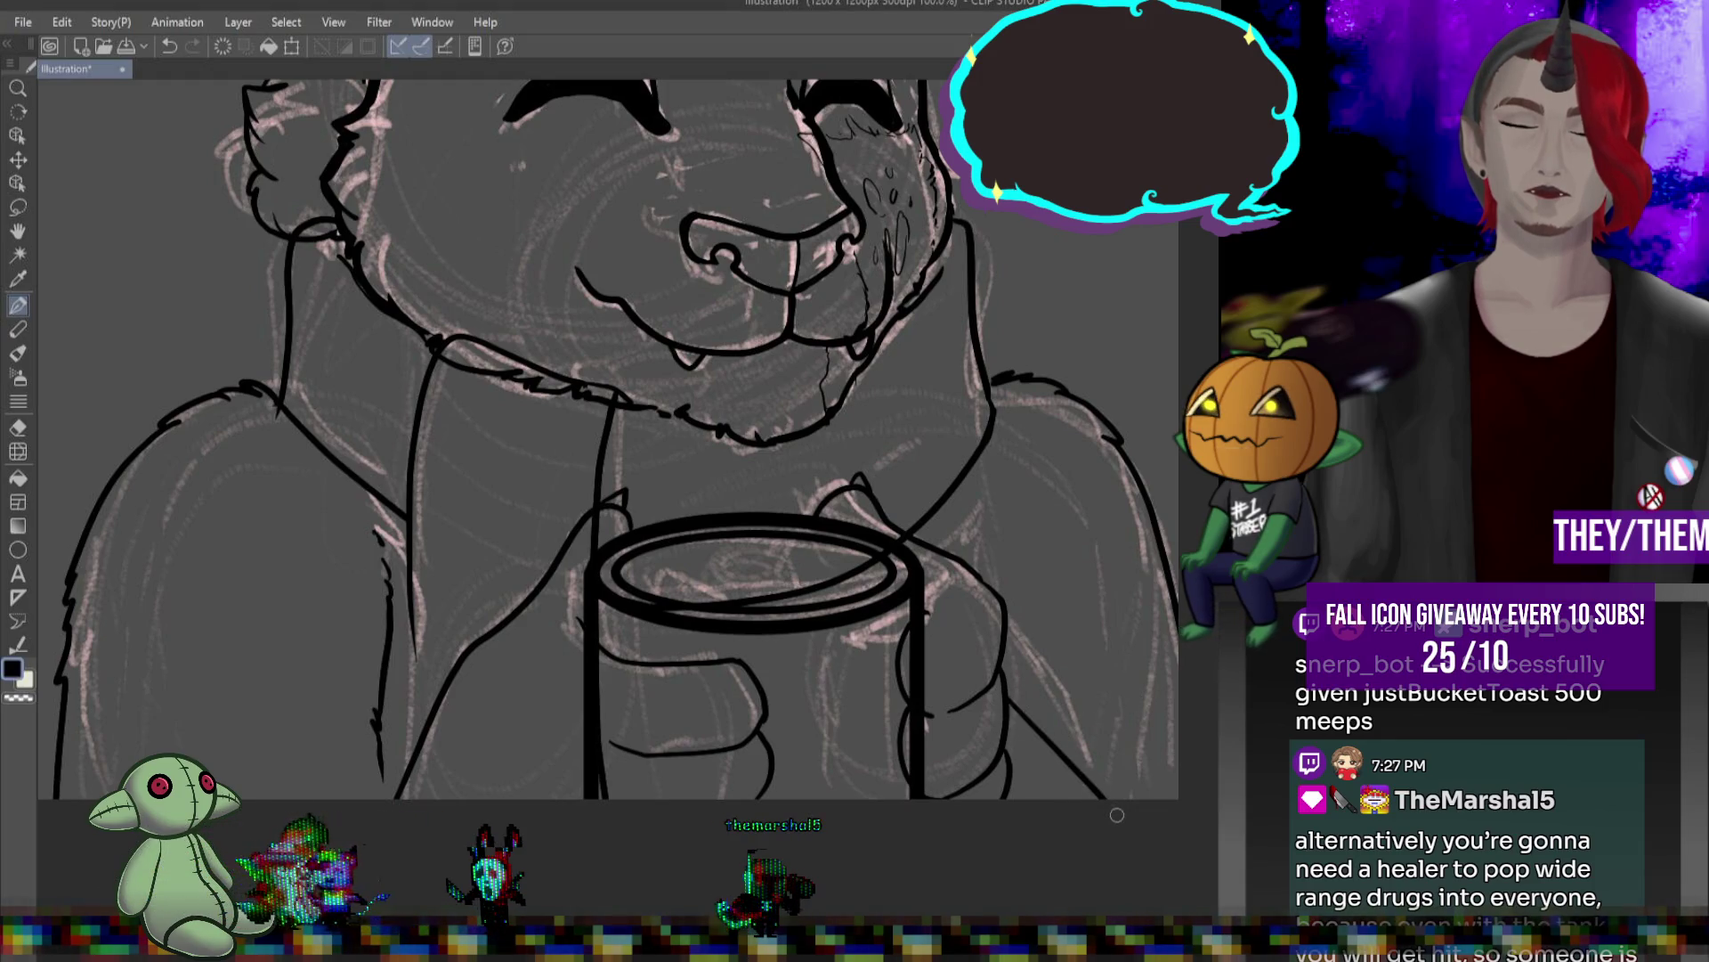
pyautogui.moveTo(994, 533); pyautogui.dragTo(1028, 665)
pyautogui.hotkey('ctrl', 'z')
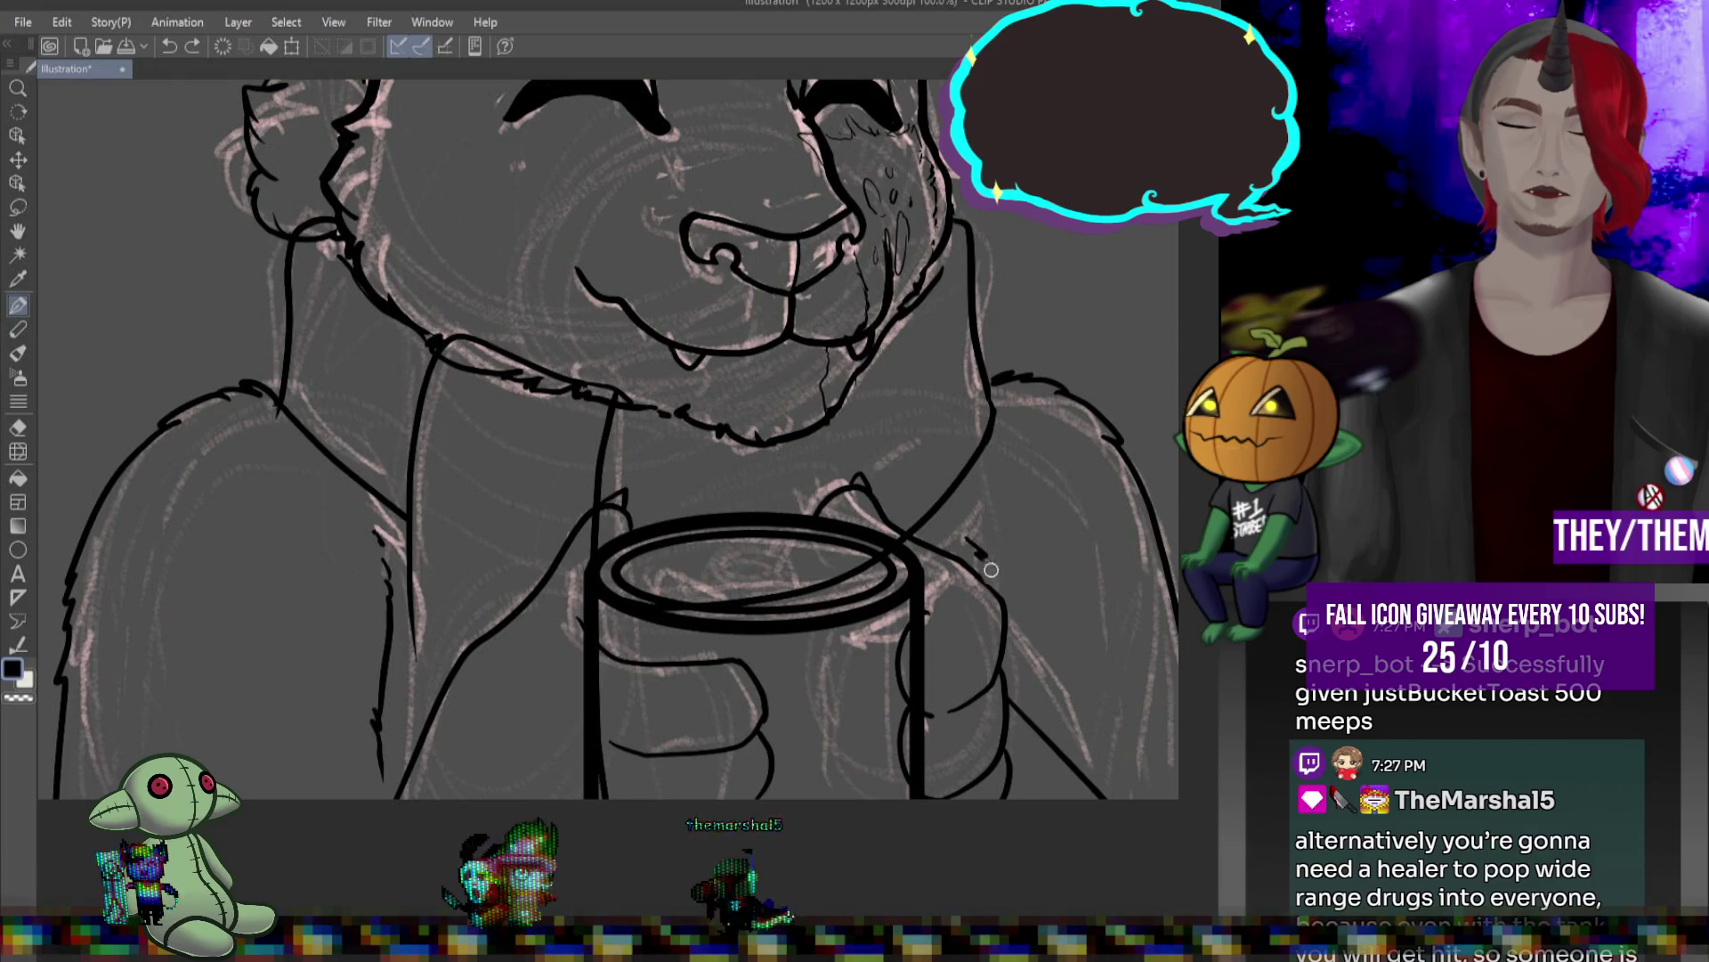
pyautogui.moveTo(965, 538); pyautogui.dragTo(994, 589)
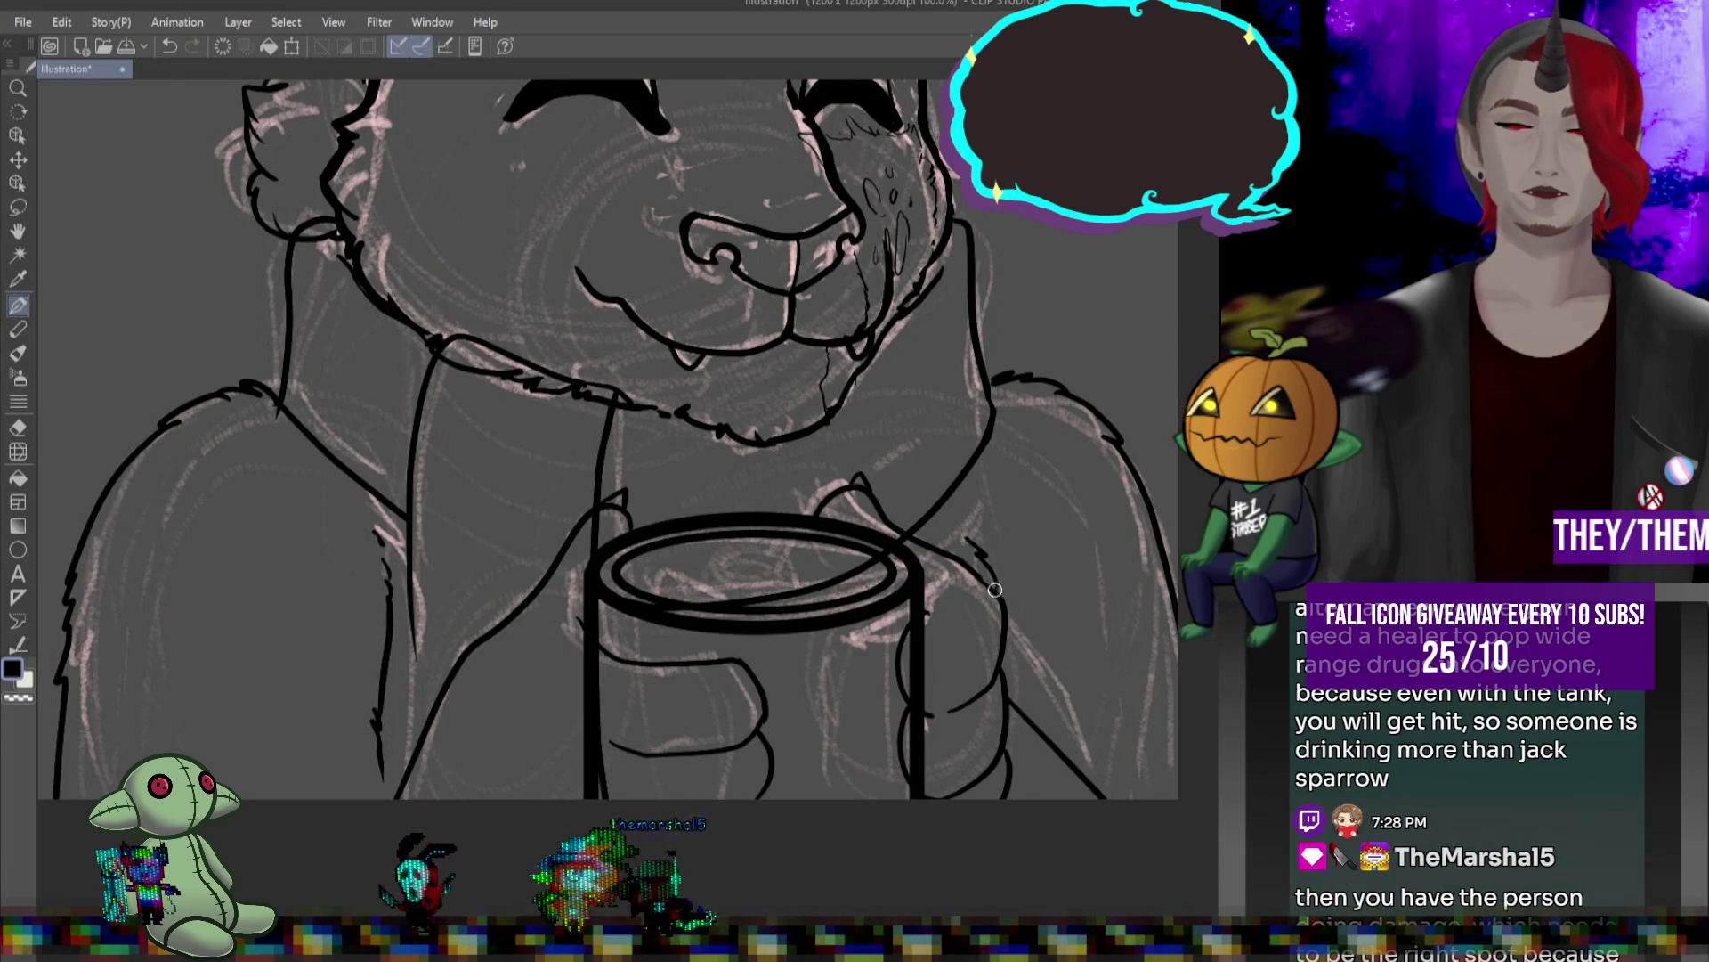
pyautogui.hotkey('ctrl', 'z')
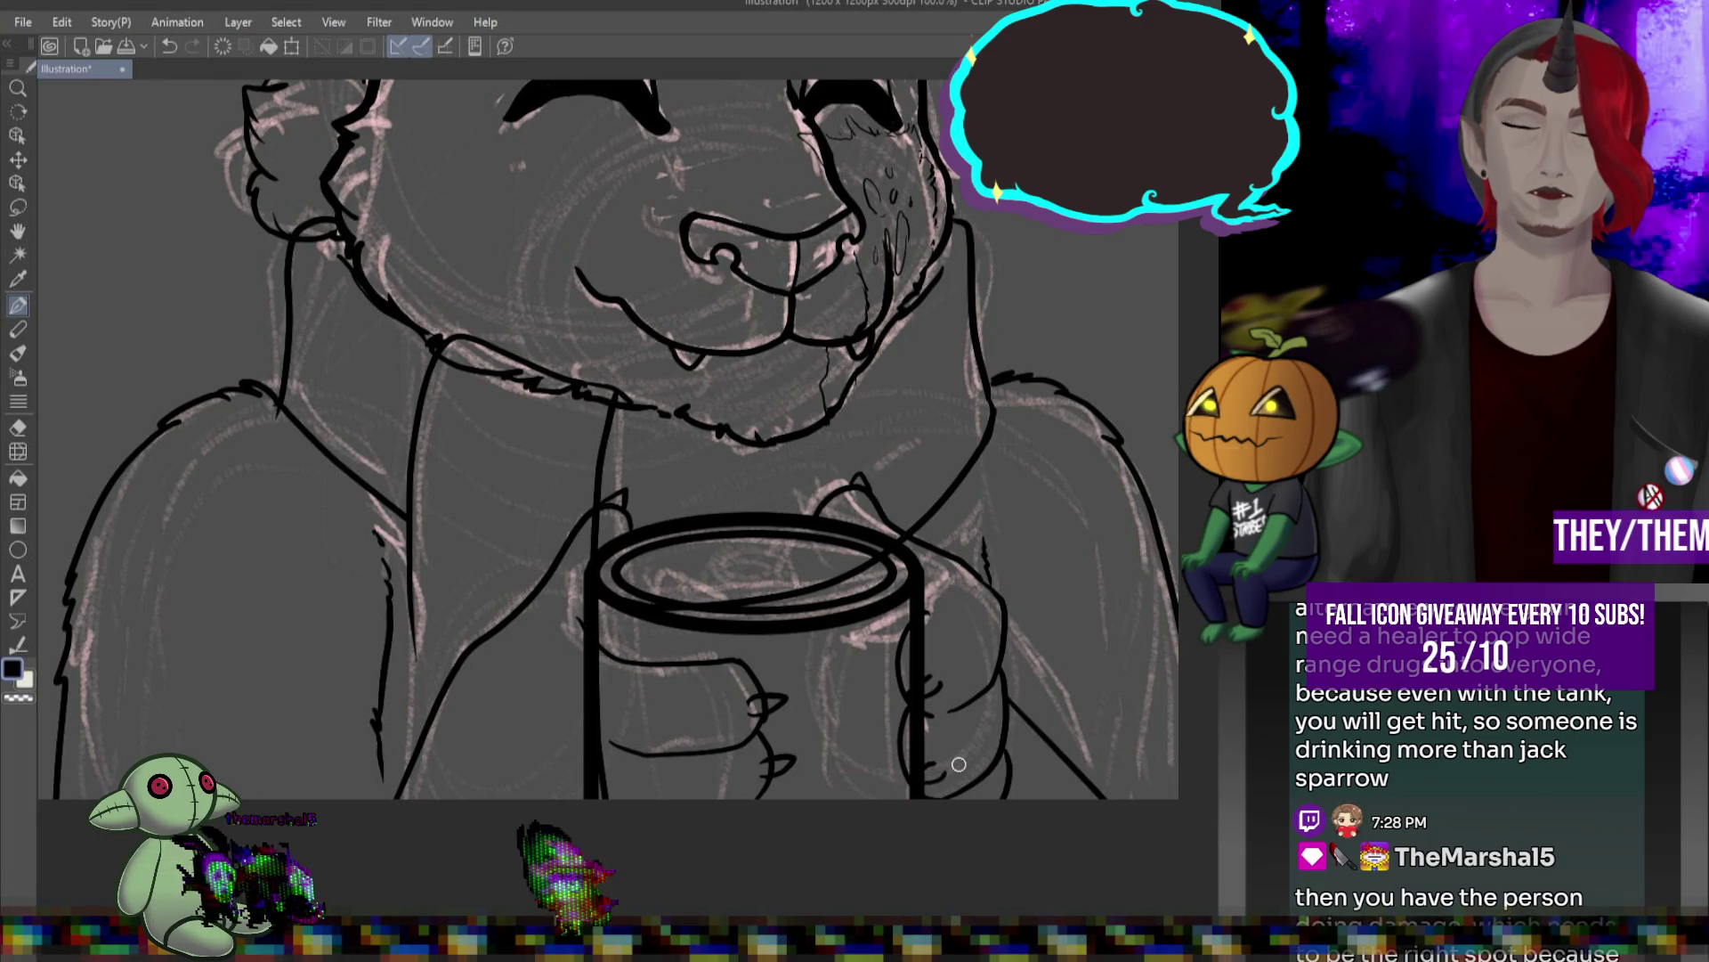
# - Compare the hand lines with undo/redo and add a short stroke on the cup's finger line
pyautogui.hotkey('ctrl', 'z')
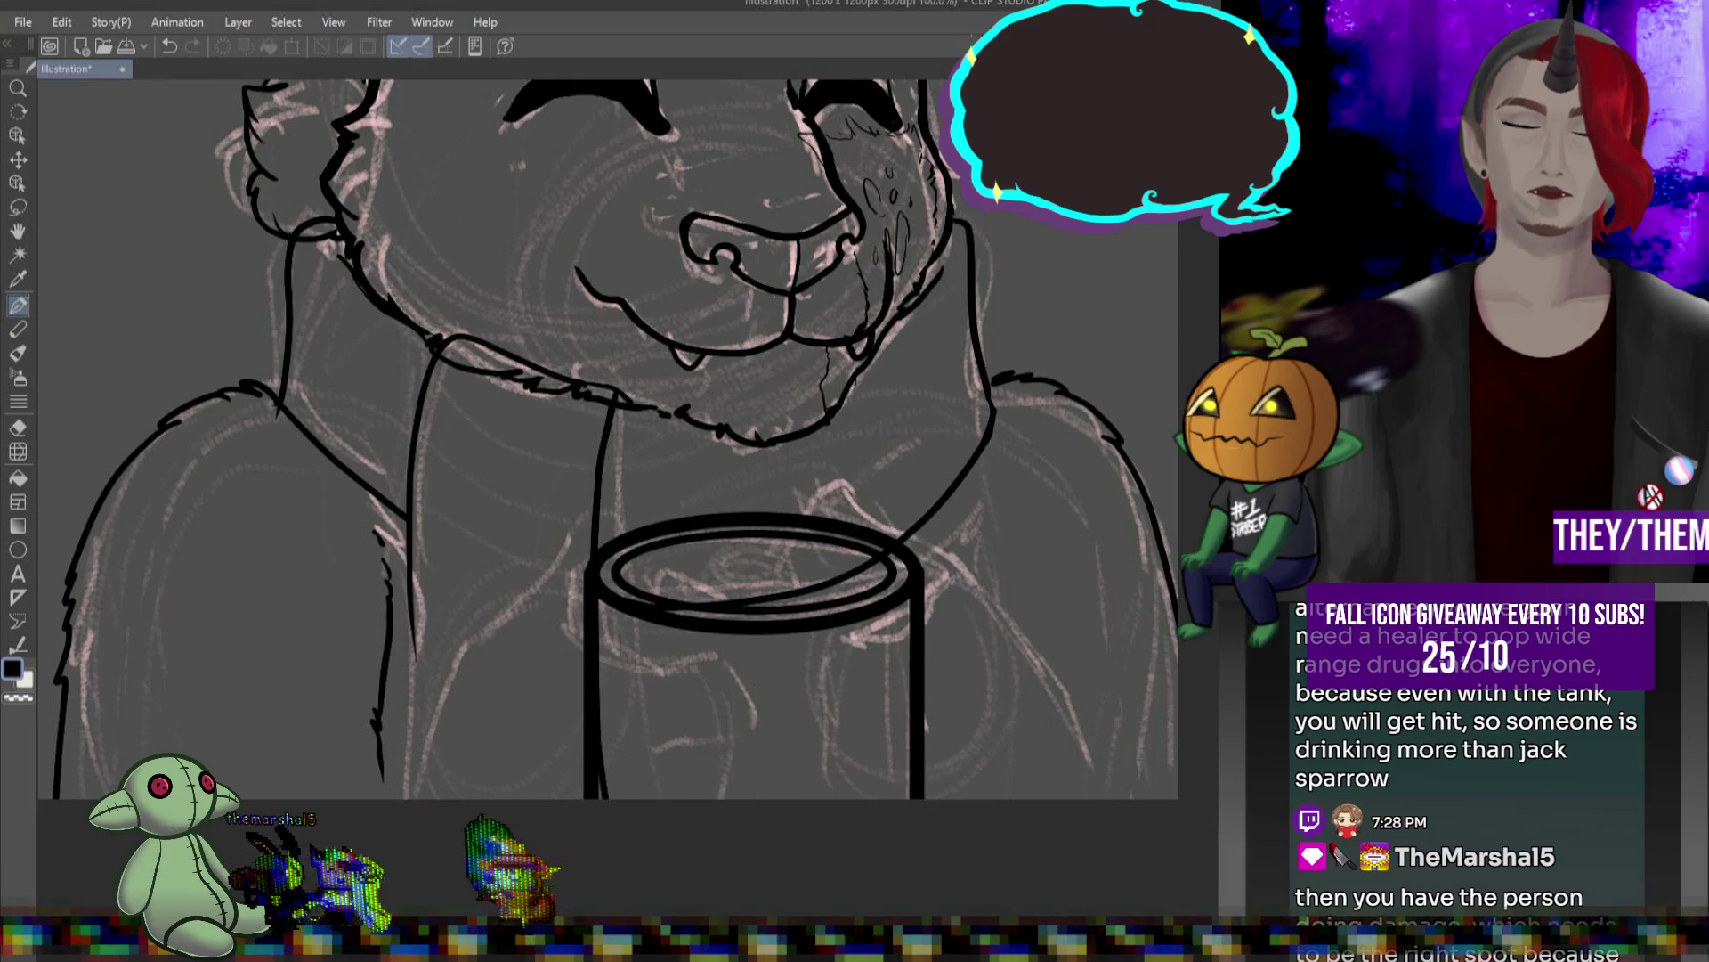
pyautogui.hotkey('ctrl', 'y')
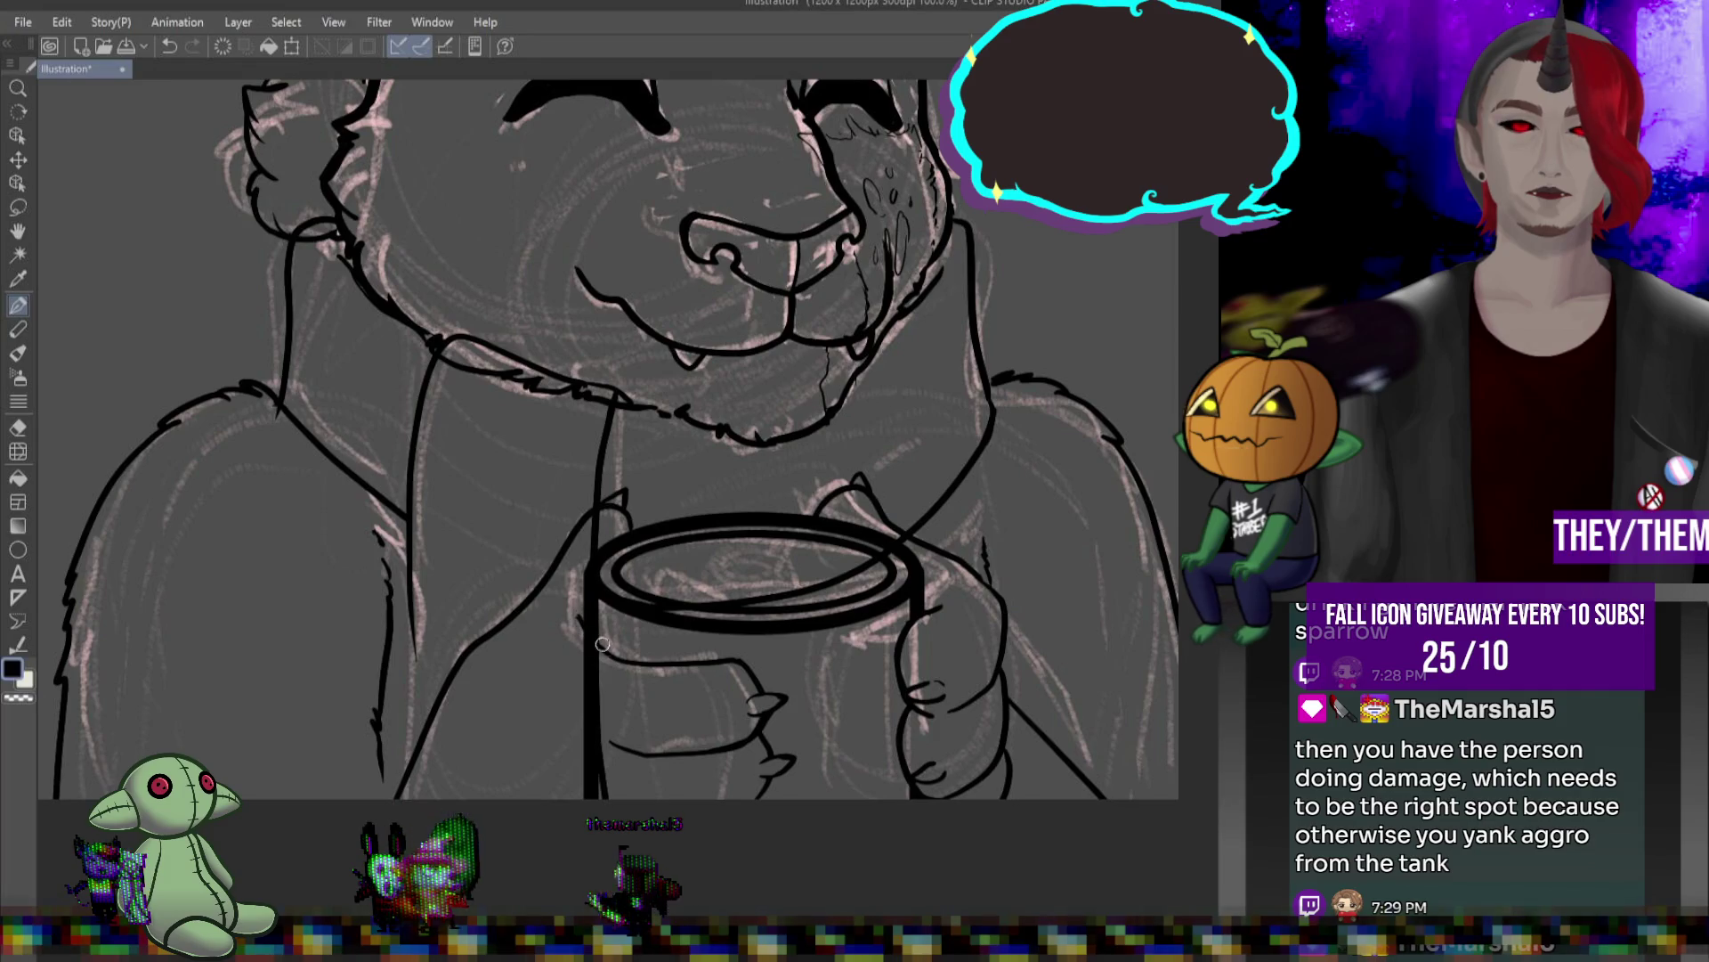
pyautogui.moveTo(761, 670); pyautogui.dragTo(755, 687)
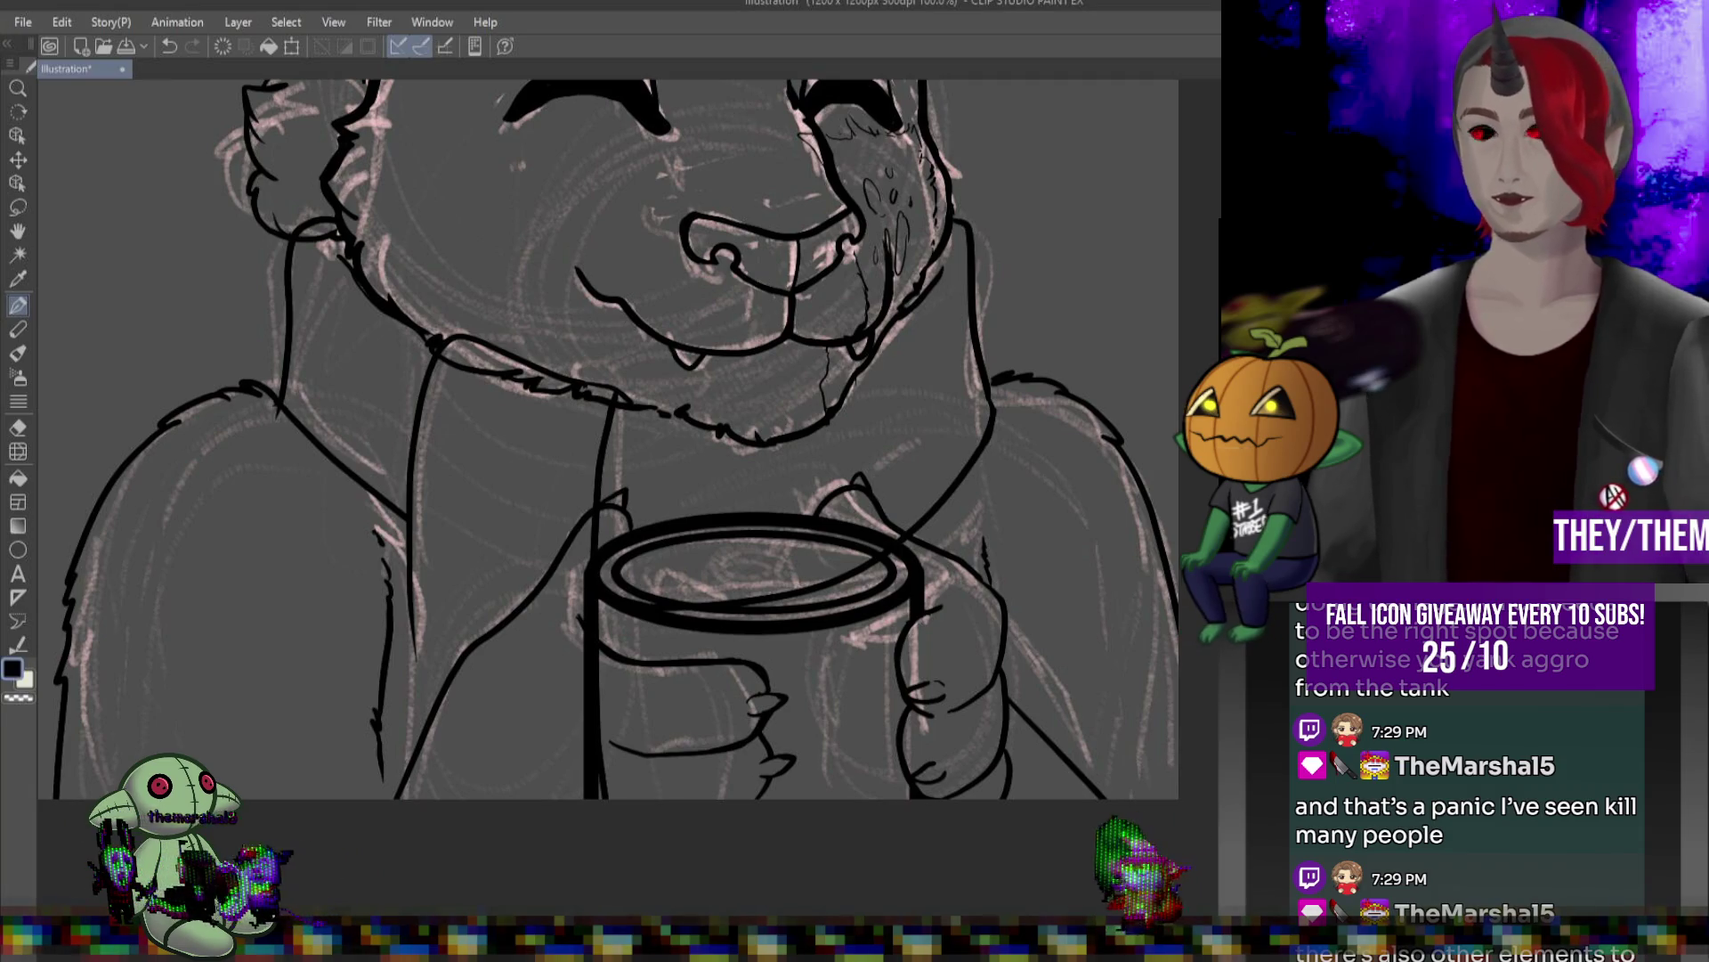
# - Zoom out to view the whole illustration and check the lineart
pyautogui.hotkey('ctrl', '-')
pyautogui.scroll(-3, 891, 381)
pyautogui.scroll(3, 891, 381)
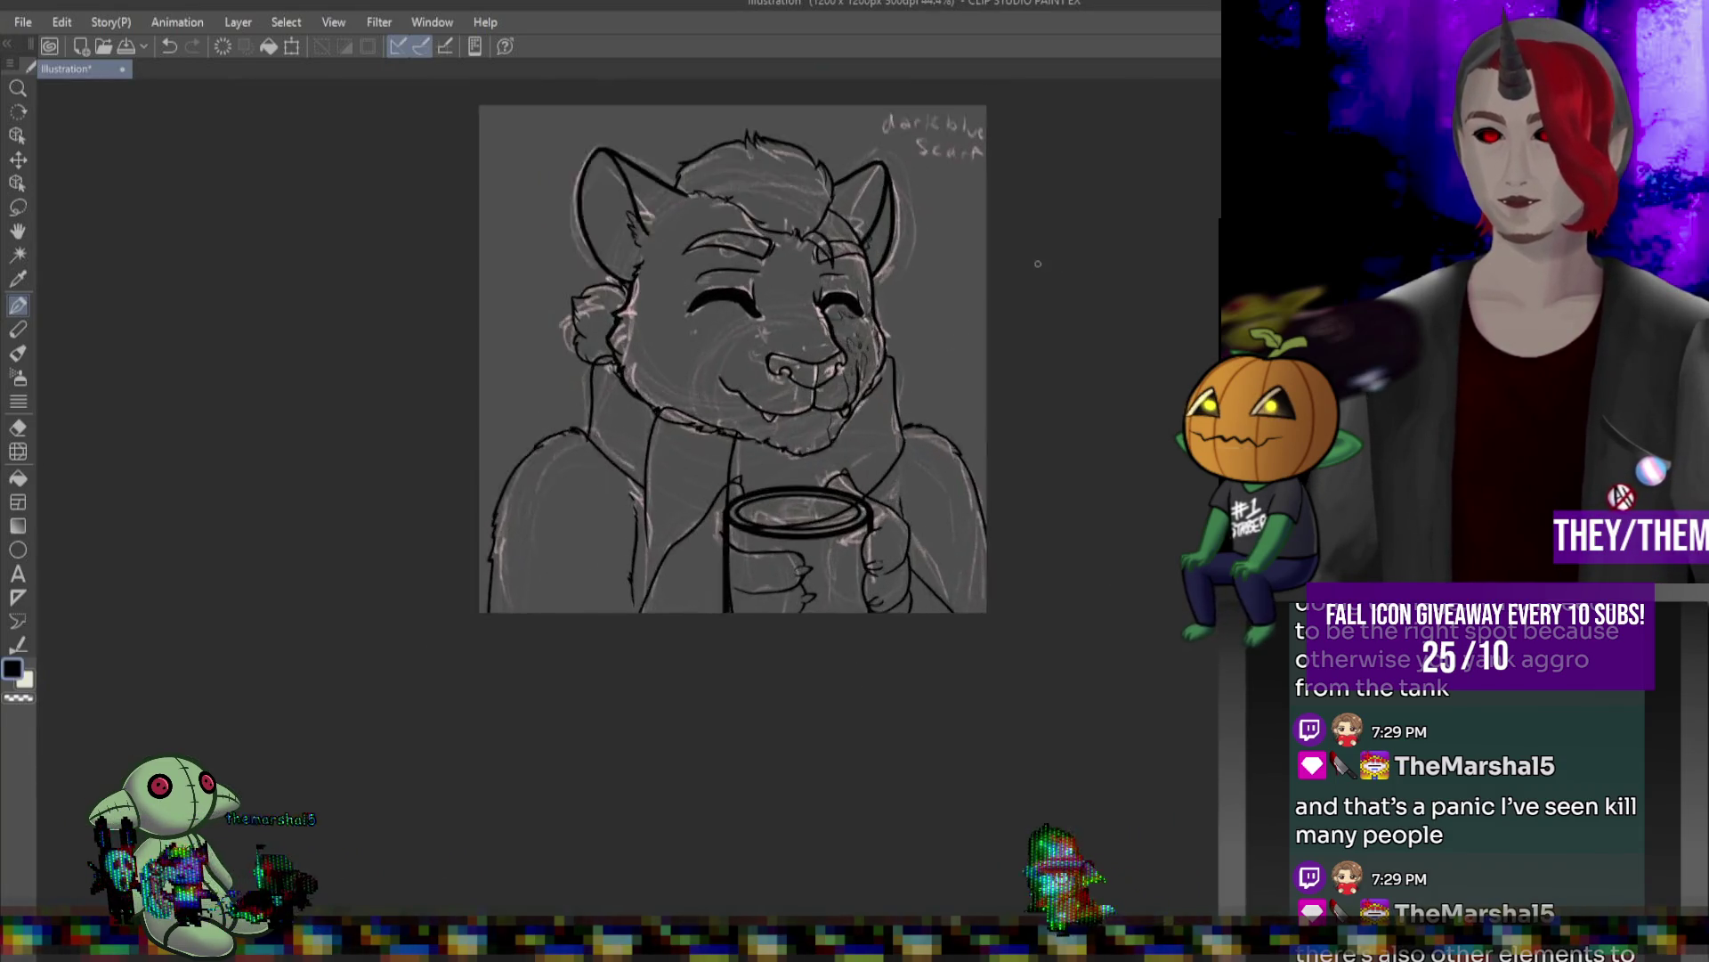
pyautogui.scroll(1, 891, 381)
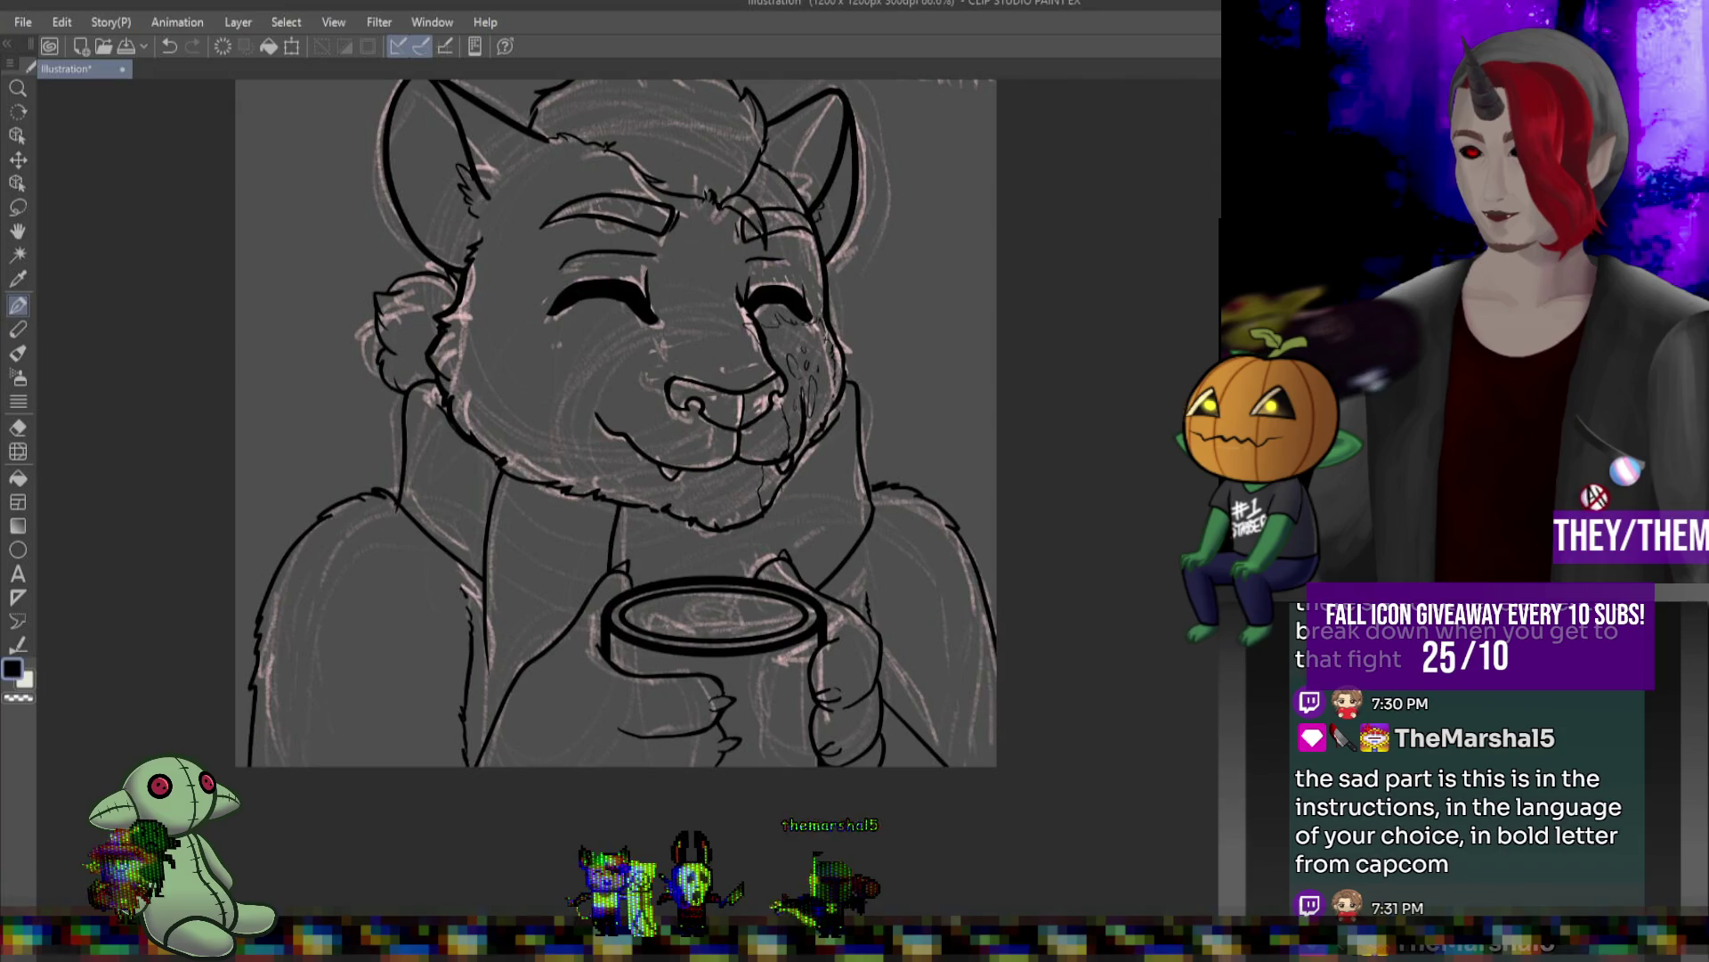
pyautogui.scroll(-1, 984, 573)
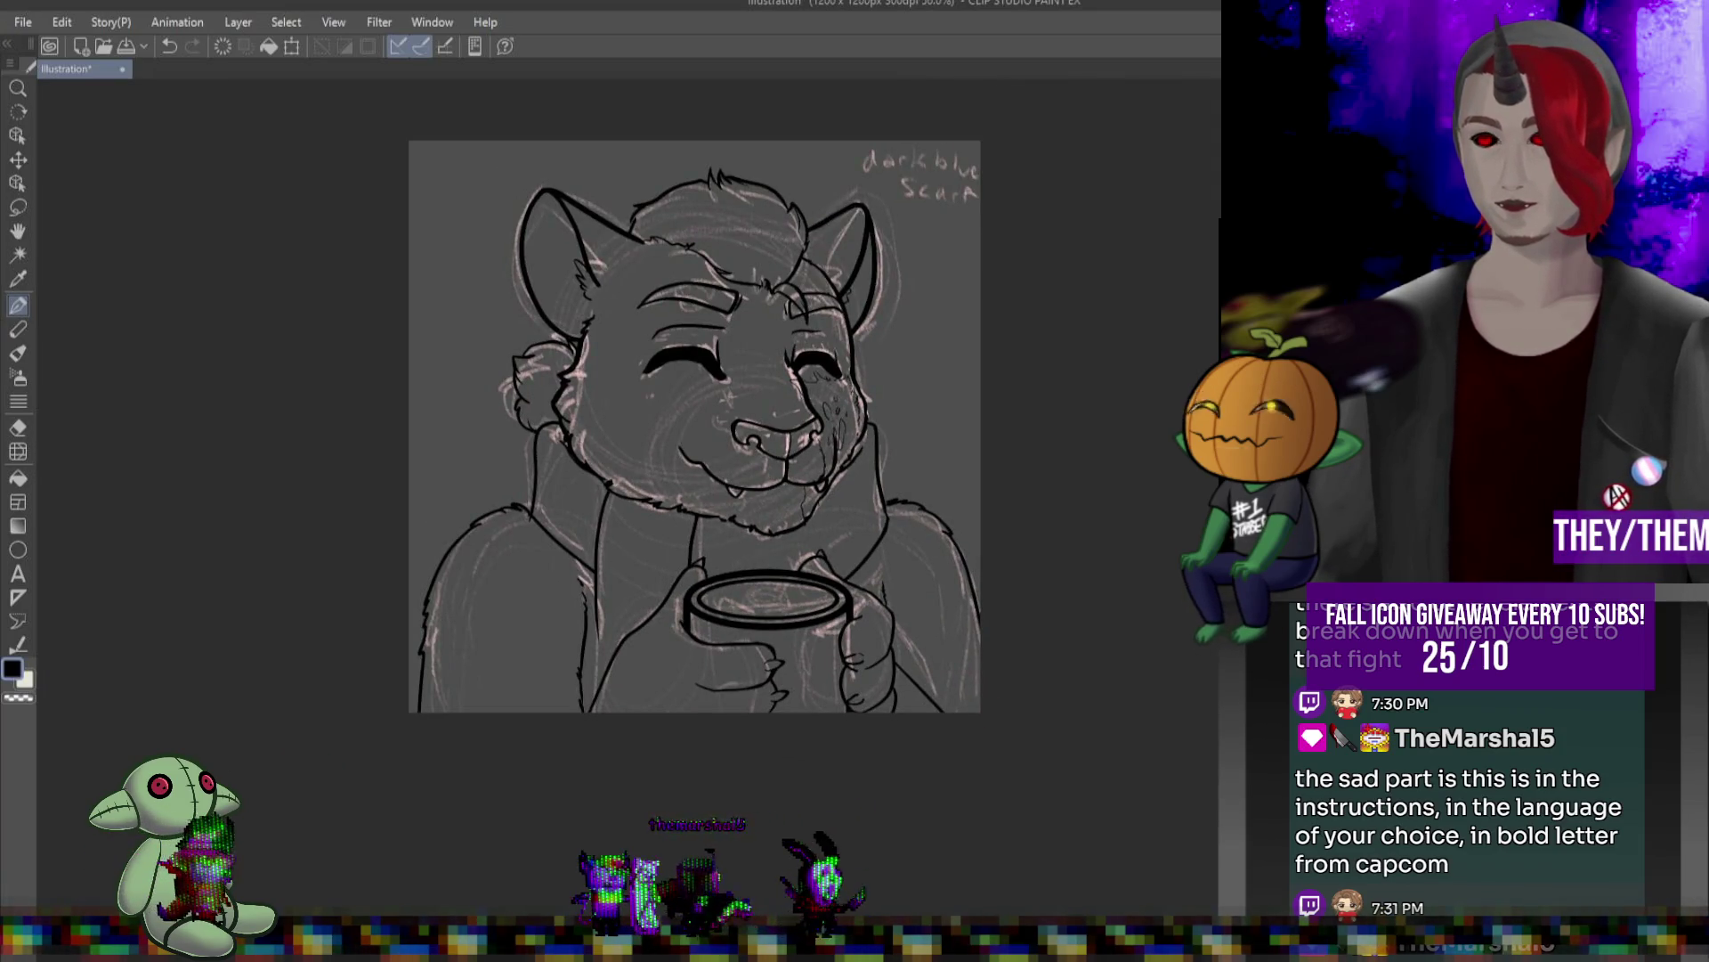
# - Hide the pink sketch layer
pyautogui.hotkey('ctrl', 'h')
pyautogui.scroll(-1, 882, 543)
pyautogui.scroll(1, 888, 575)
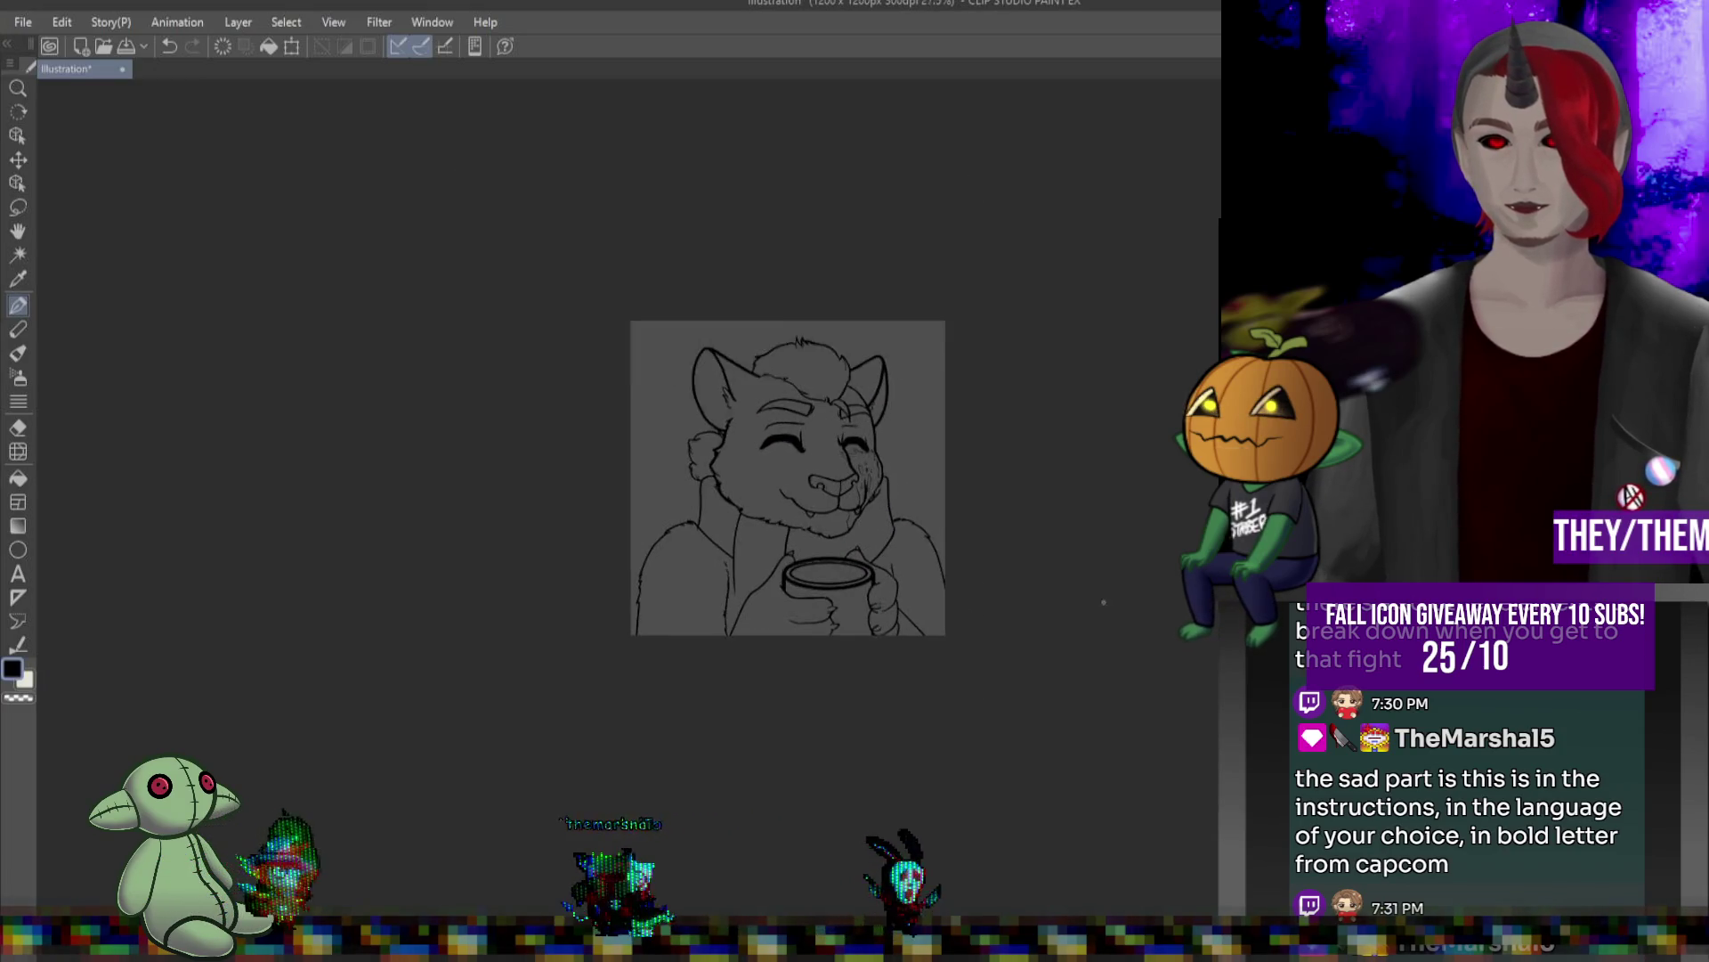
pyautogui.scroll(1, 888, 574)
pyautogui.scroll(-2, 877, 565)
pyautogui.scroll(2, 867, 556)
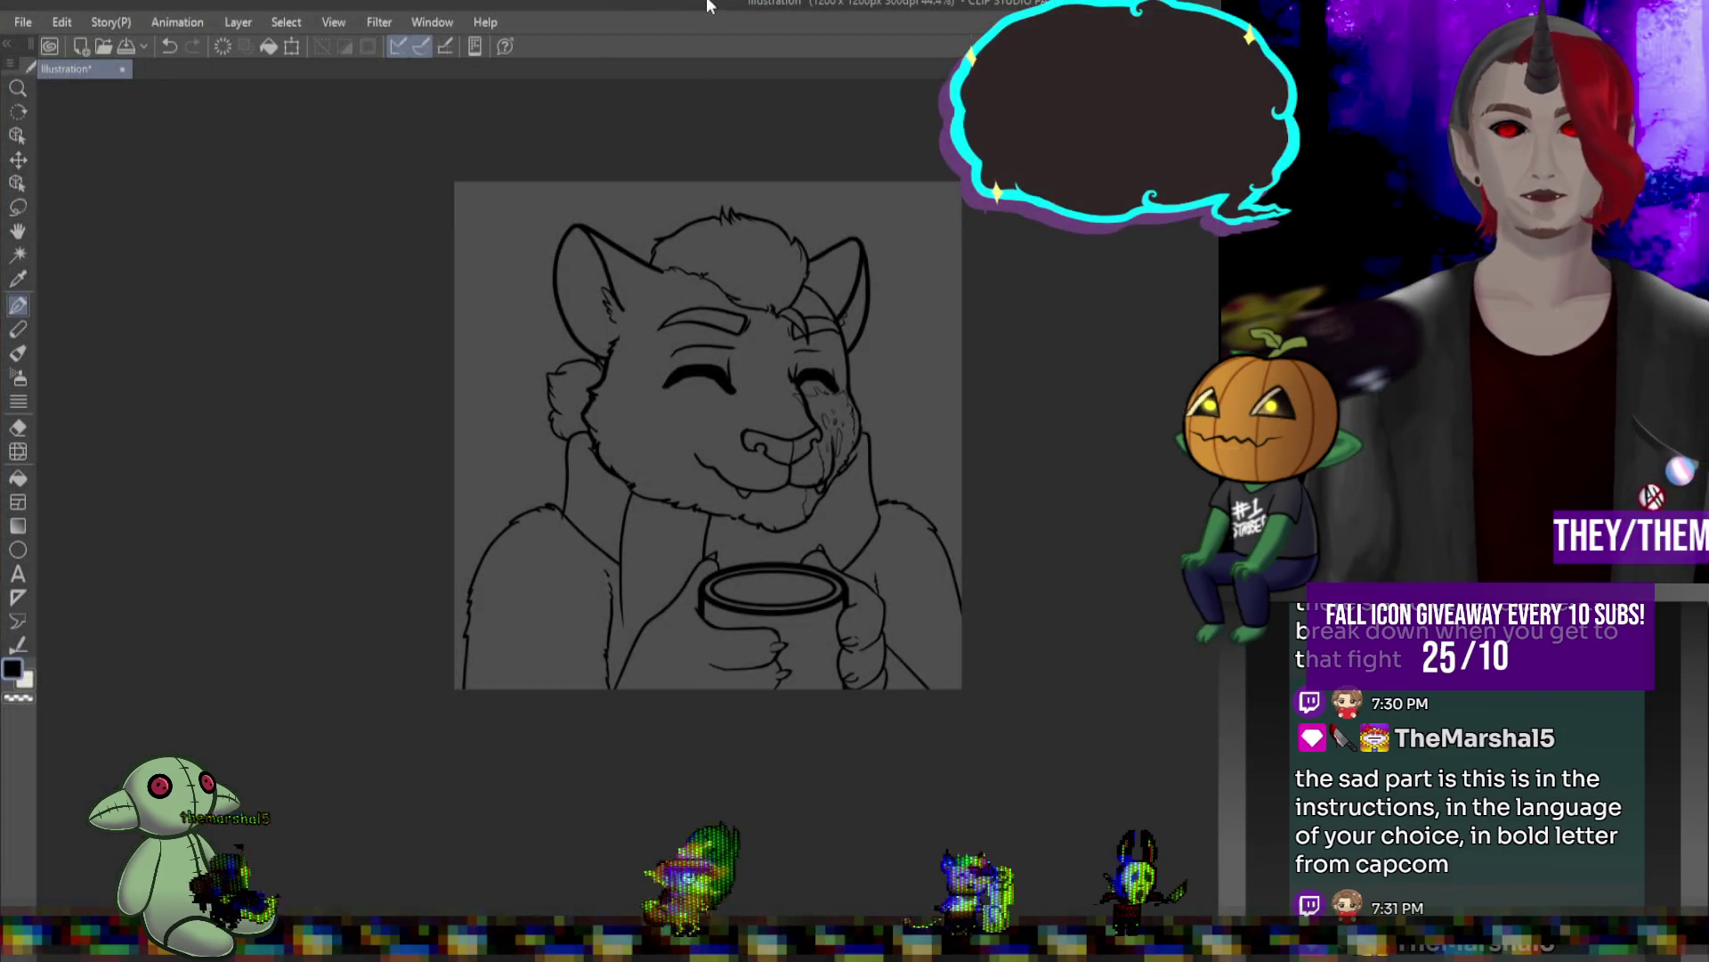
# - Shrink the pasted leopard reference portrait into the canvas's top-left corner
pyautogui.hotkey('ctrl', 't')
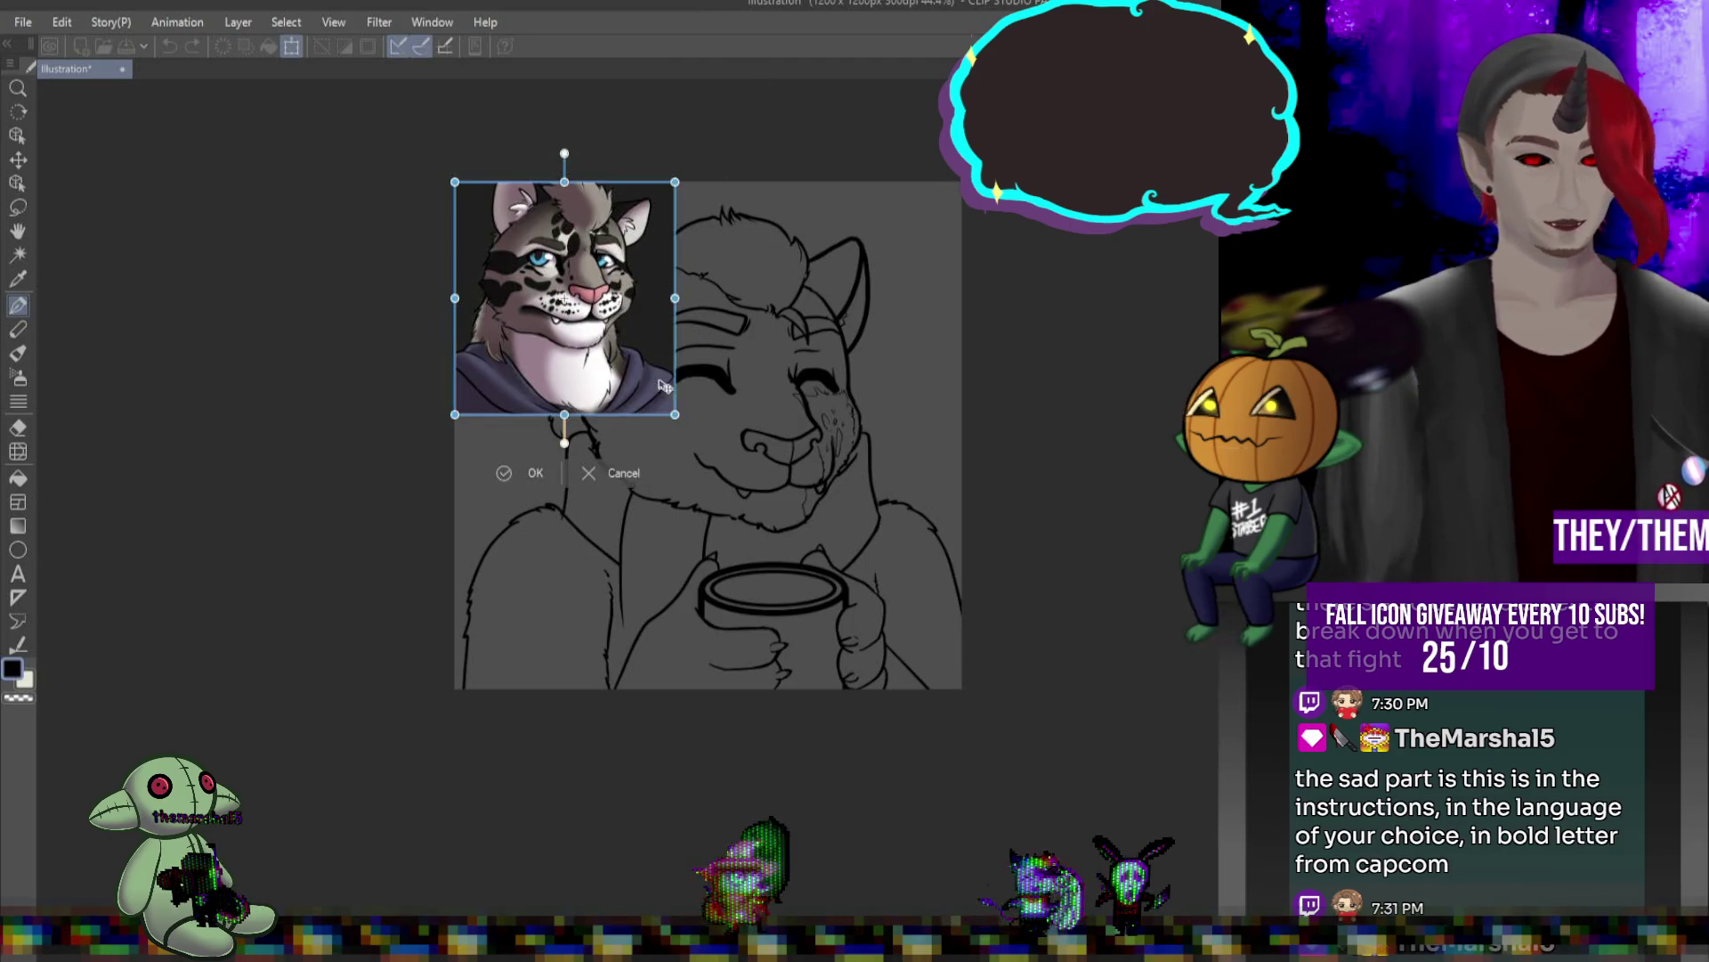
pyautogui.moveTo(674, 414); pyautogui.dragTo(557, 276)
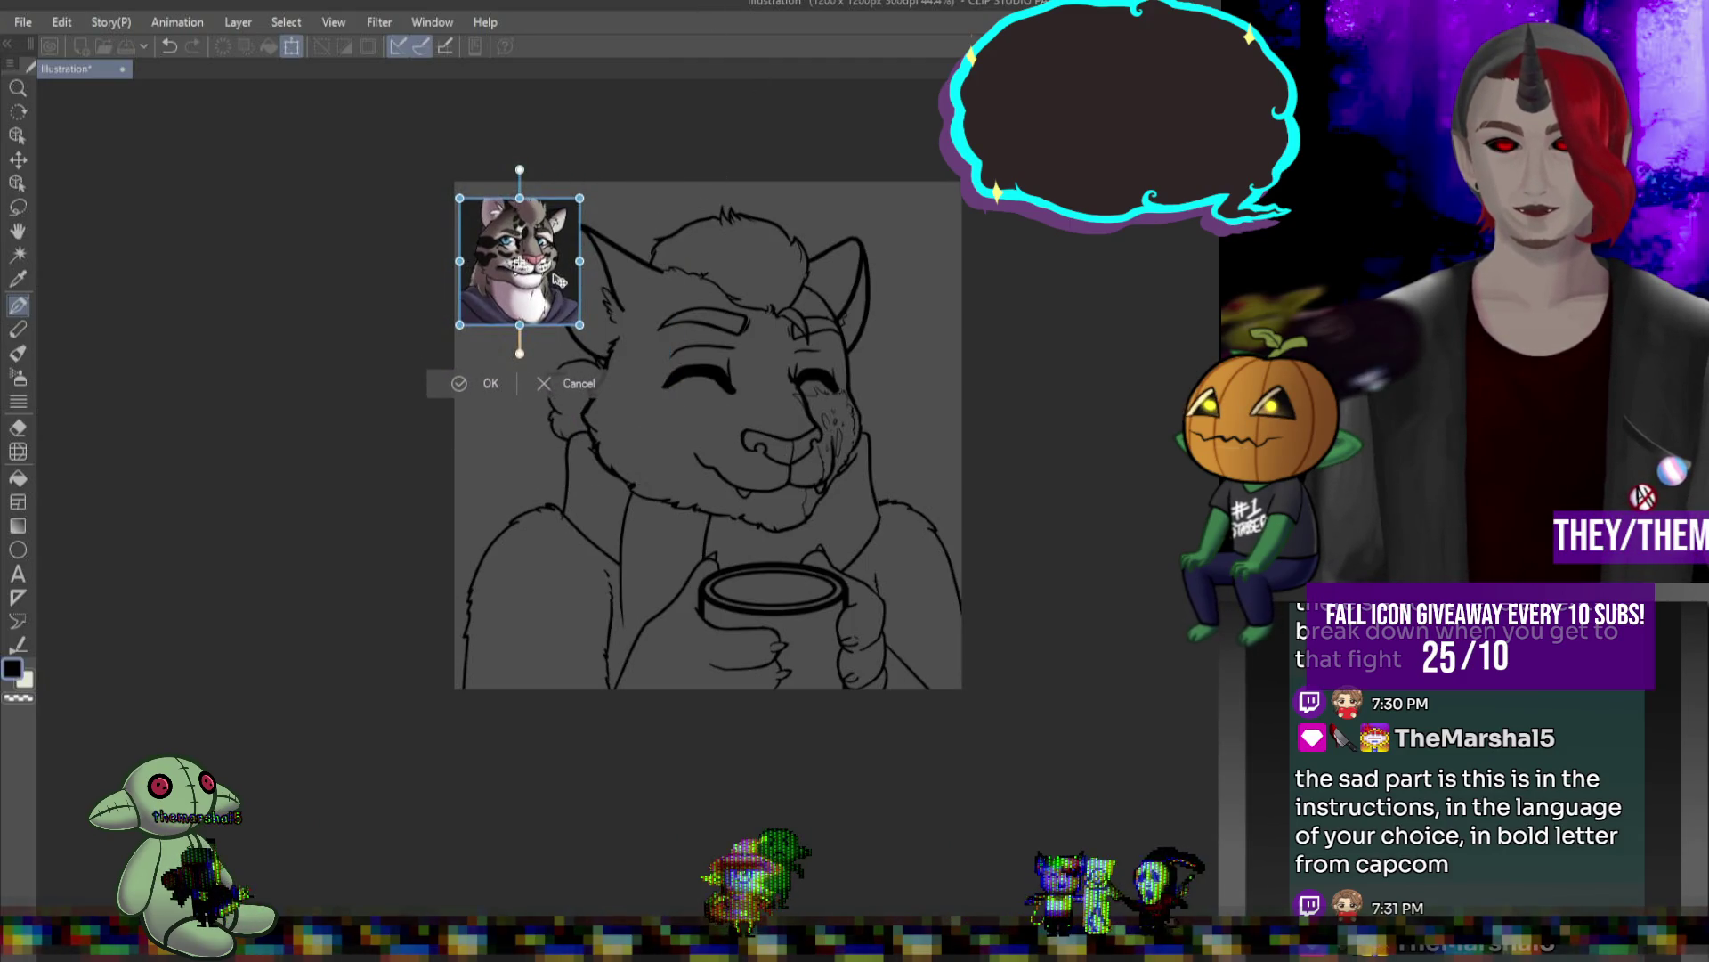
pyautogui.press('Return')
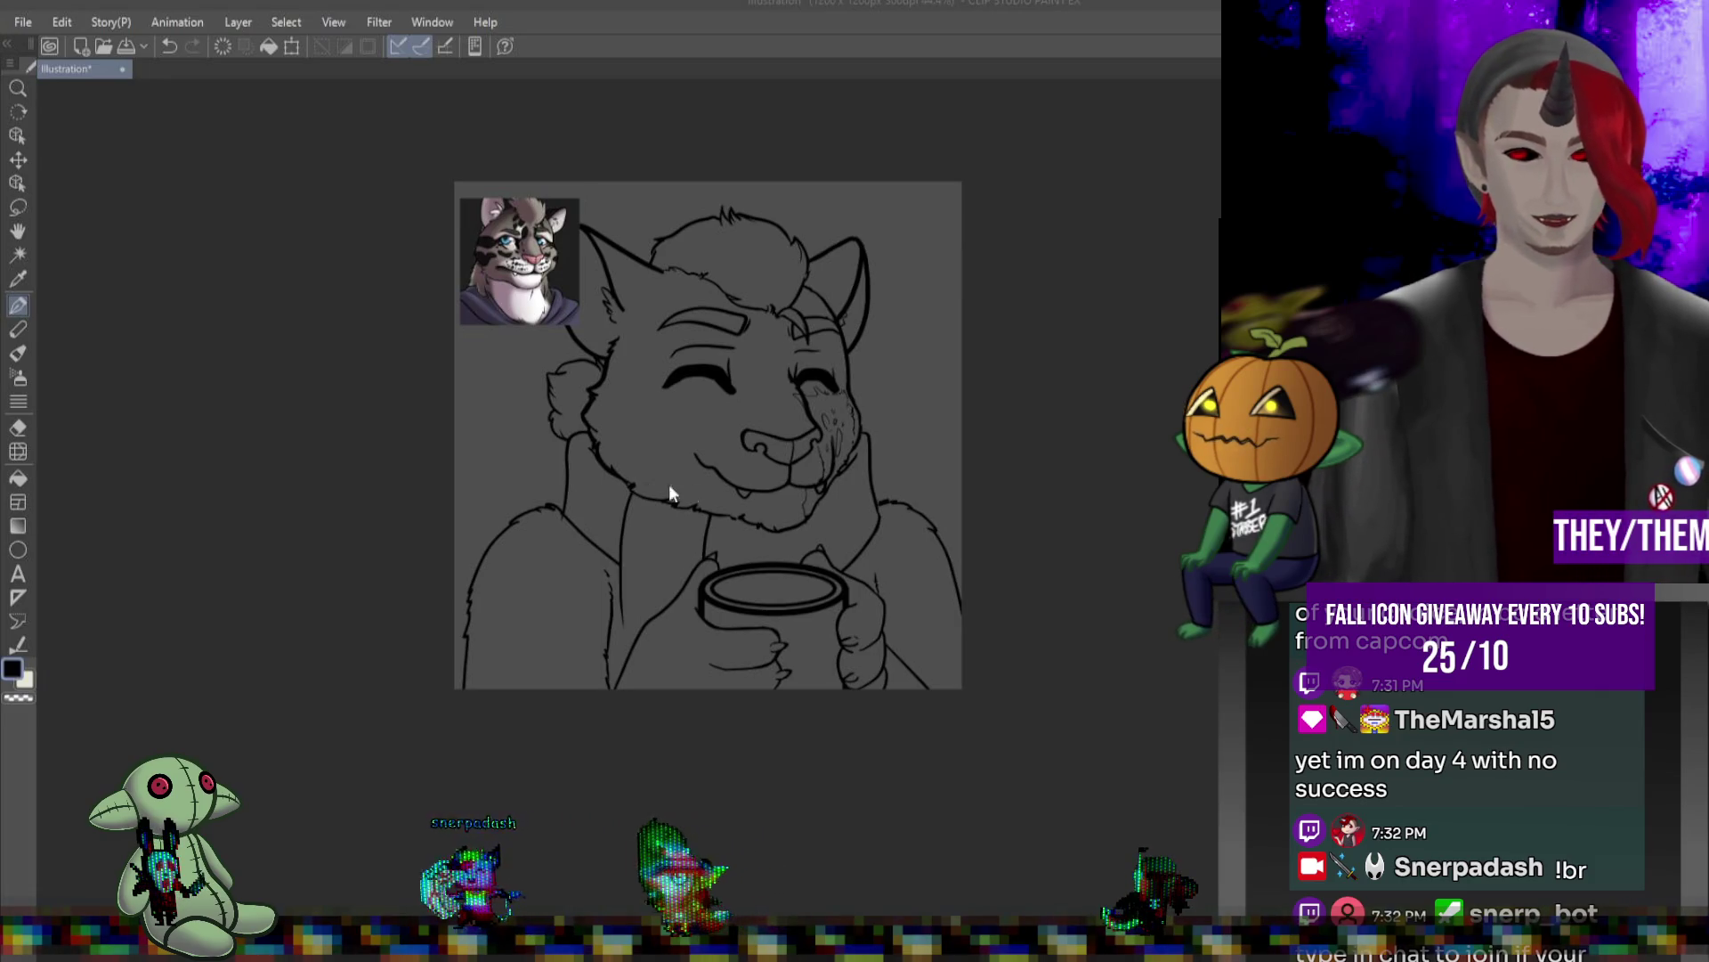
# - Hide the reference and bucket-fill the whole character with grey-tan base colour
pyautogui.scroll(1, 664, 388)
pyautogui.scroll(1, 664, 383)
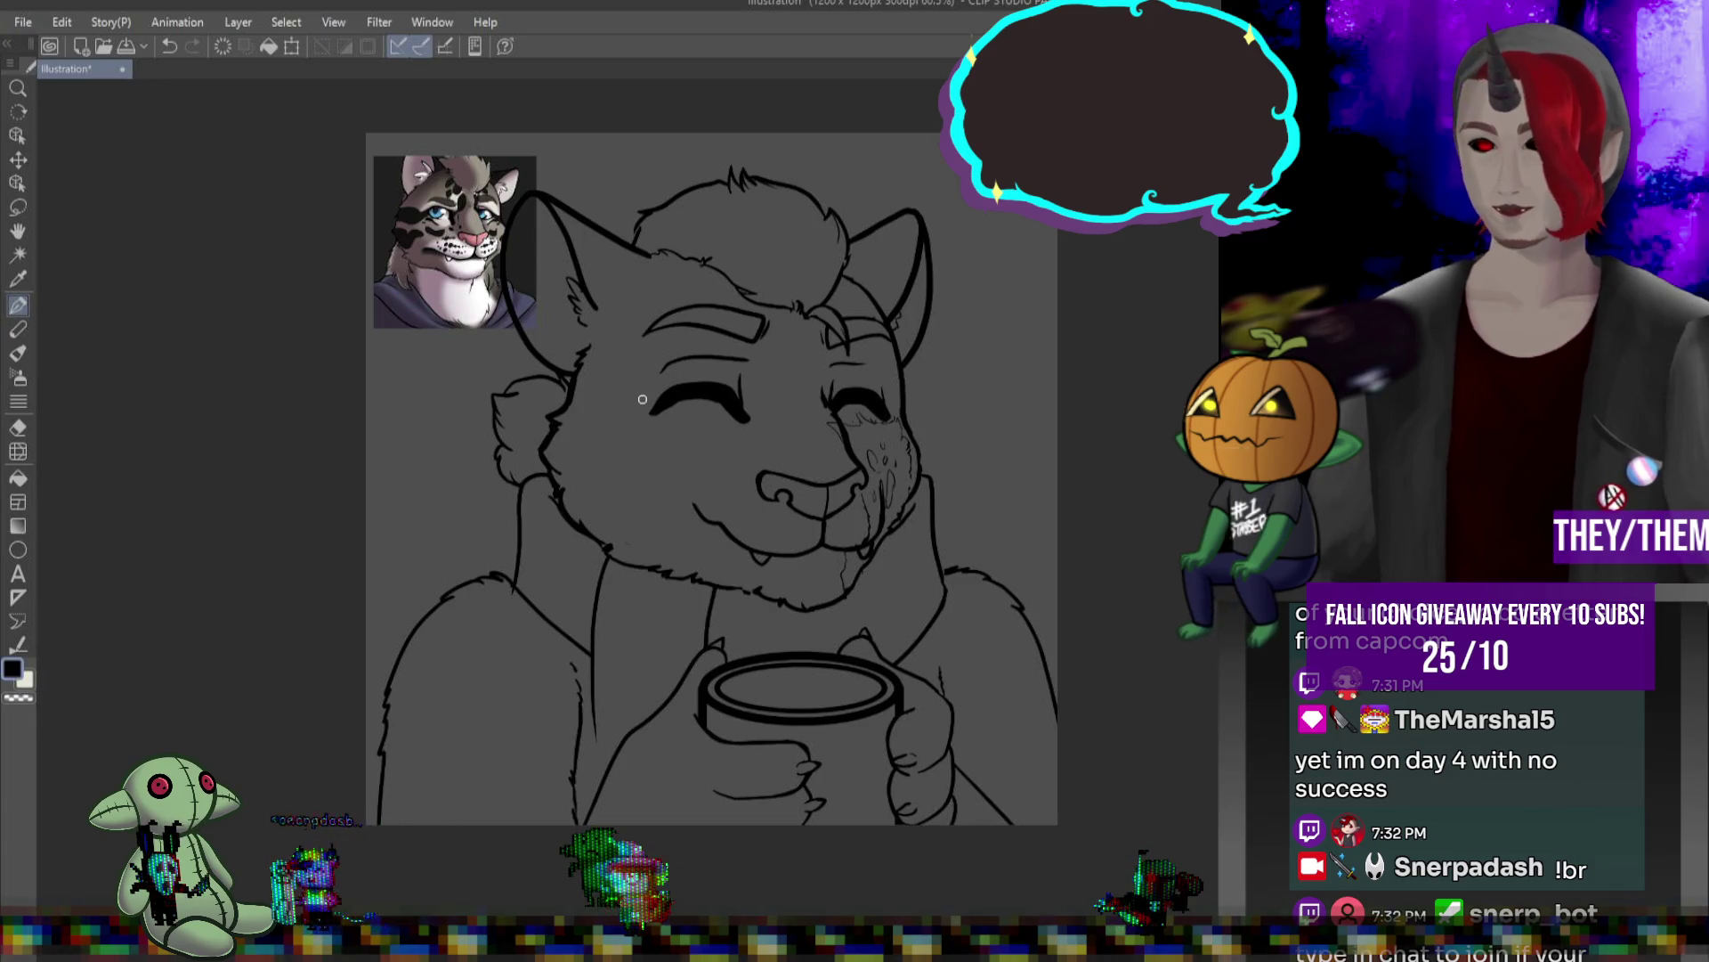
pyautogui.scroll(1, 495, 220)
pyautogui.scroll(5, 448, 209)
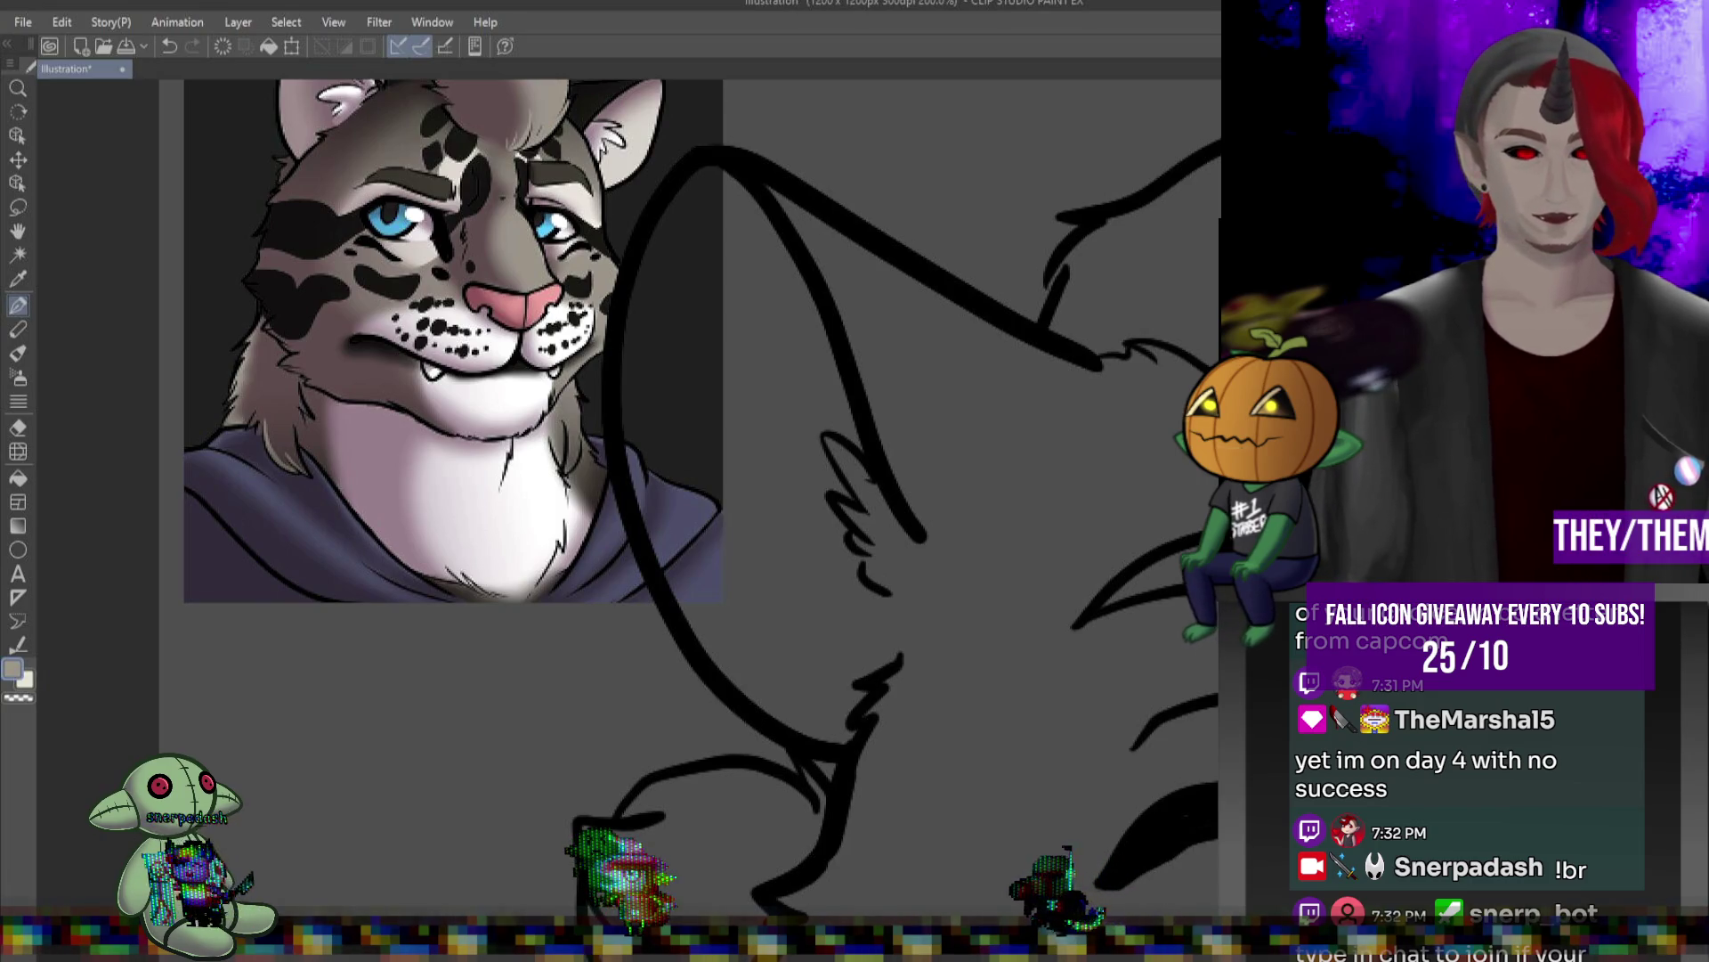
pyautogui.scroll(-2, 560, 580)
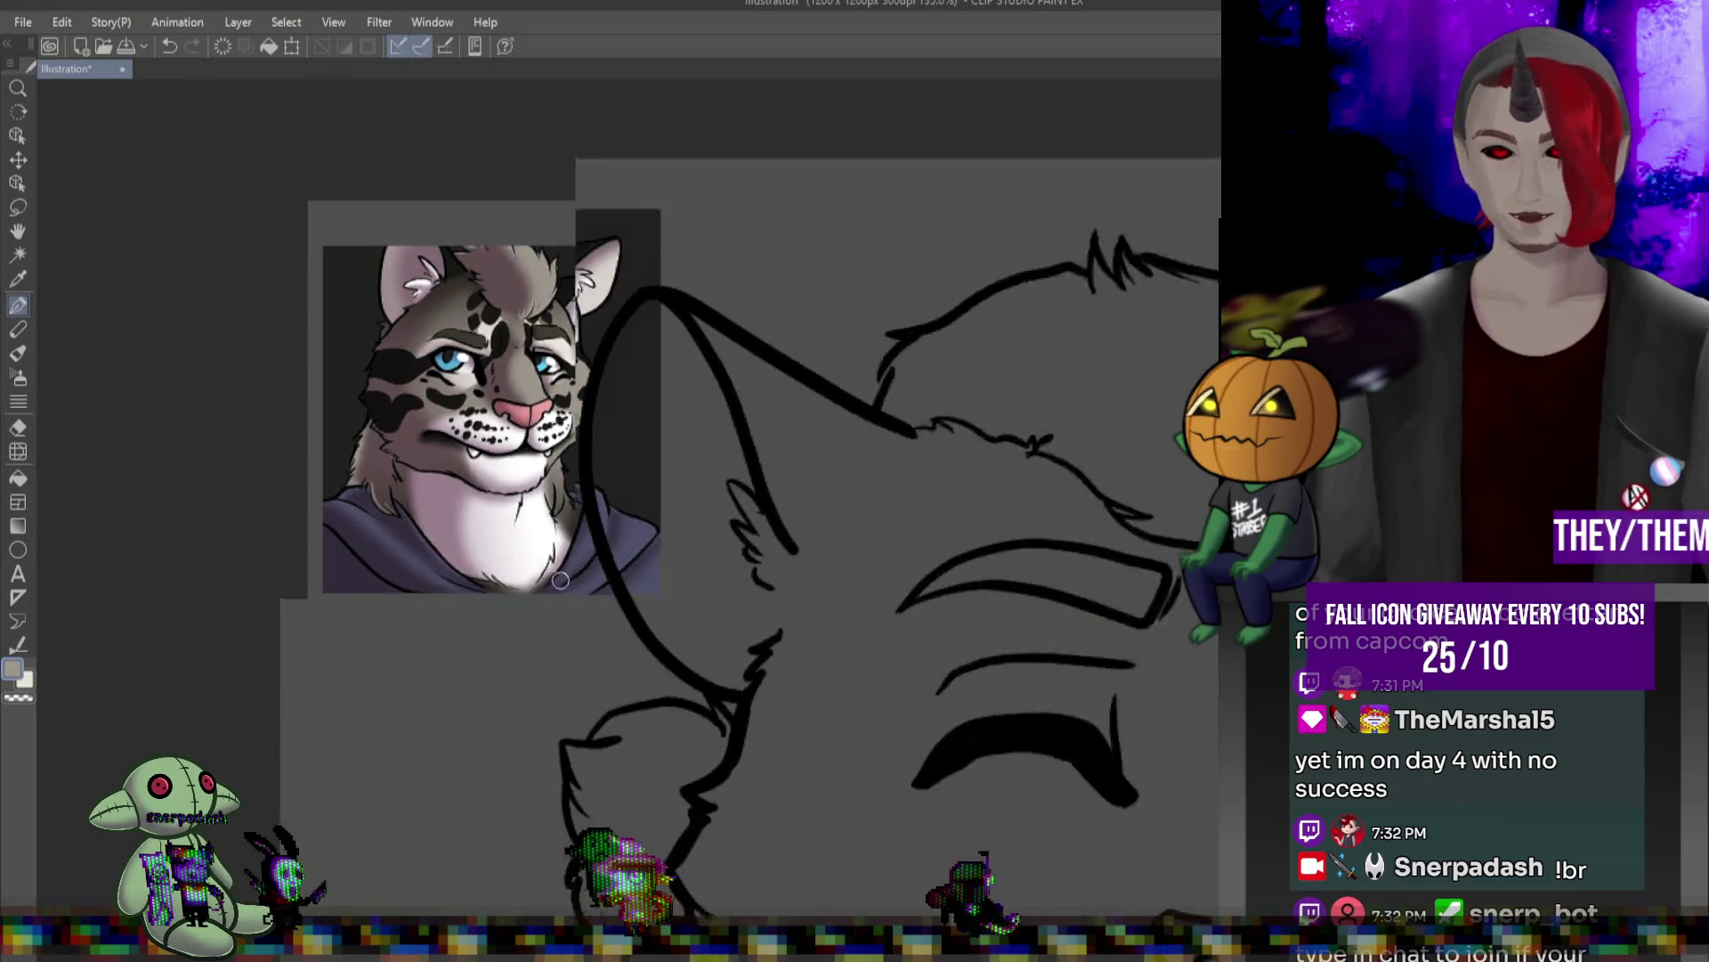
pyautogui.scroll(-5, 560, 579)
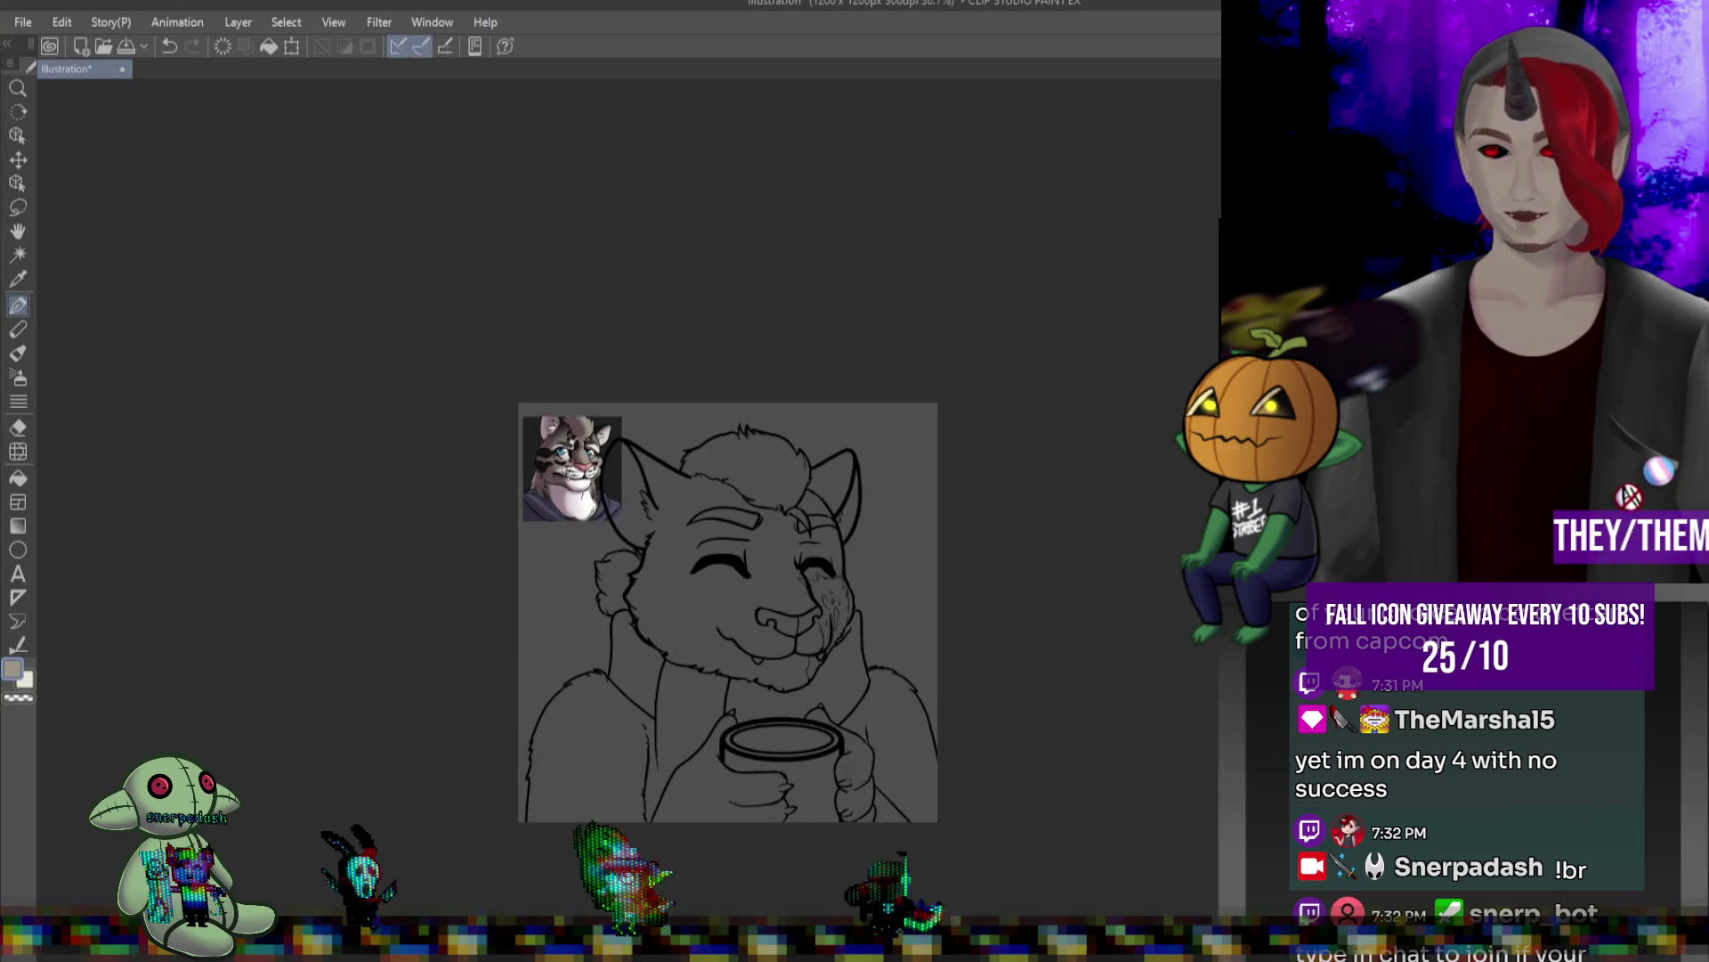
pyautogui.press('Delete')
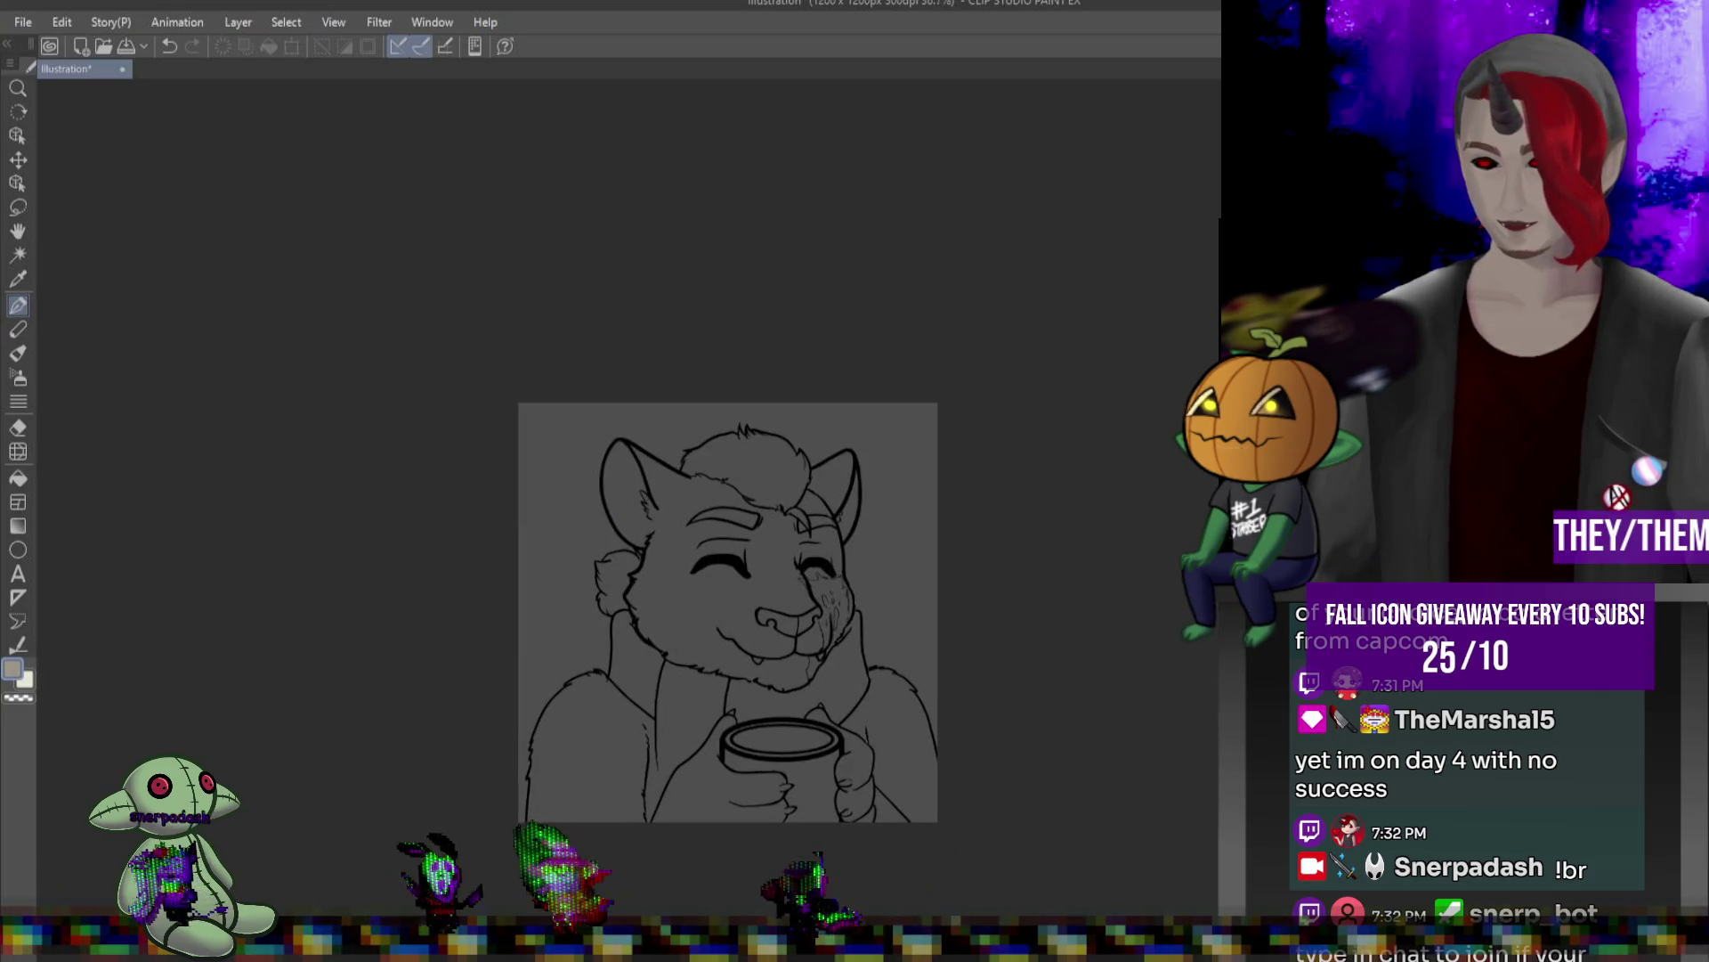
pyautogui.press('g')
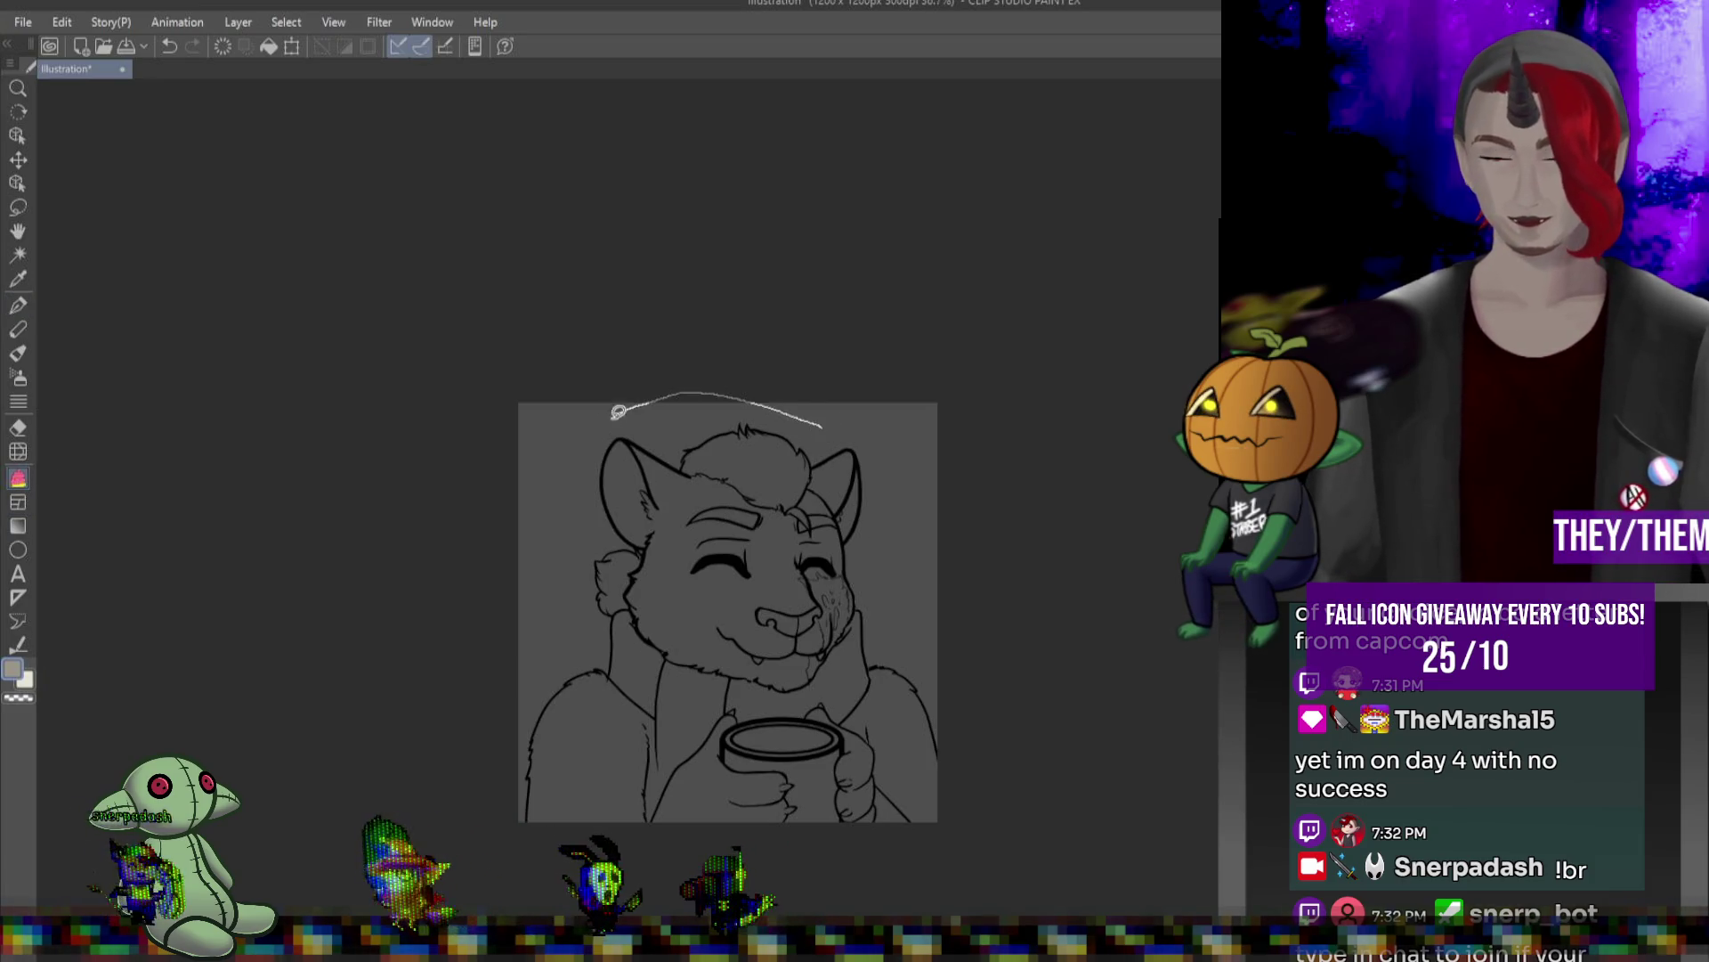
pyautogui.moveTo(925, 481); pyautogui.dragTo(925, 430)
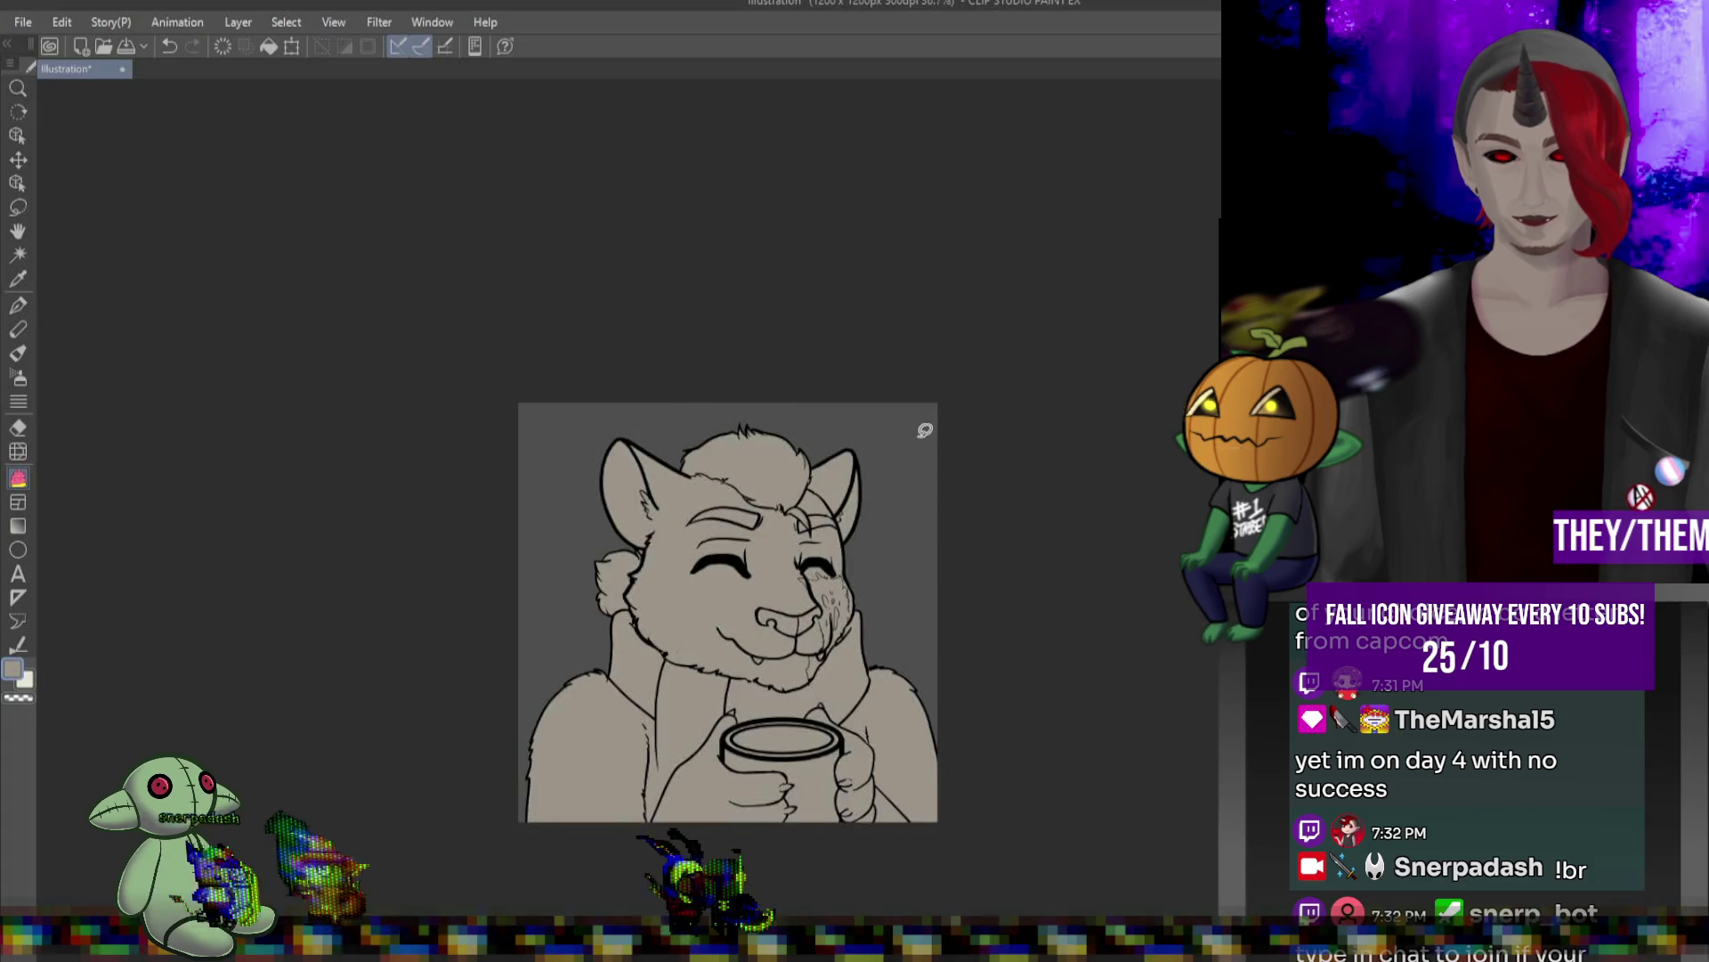
# - Sample the pink of the reference portrait's nose
pyautogui.scroll(2, 876, 635)
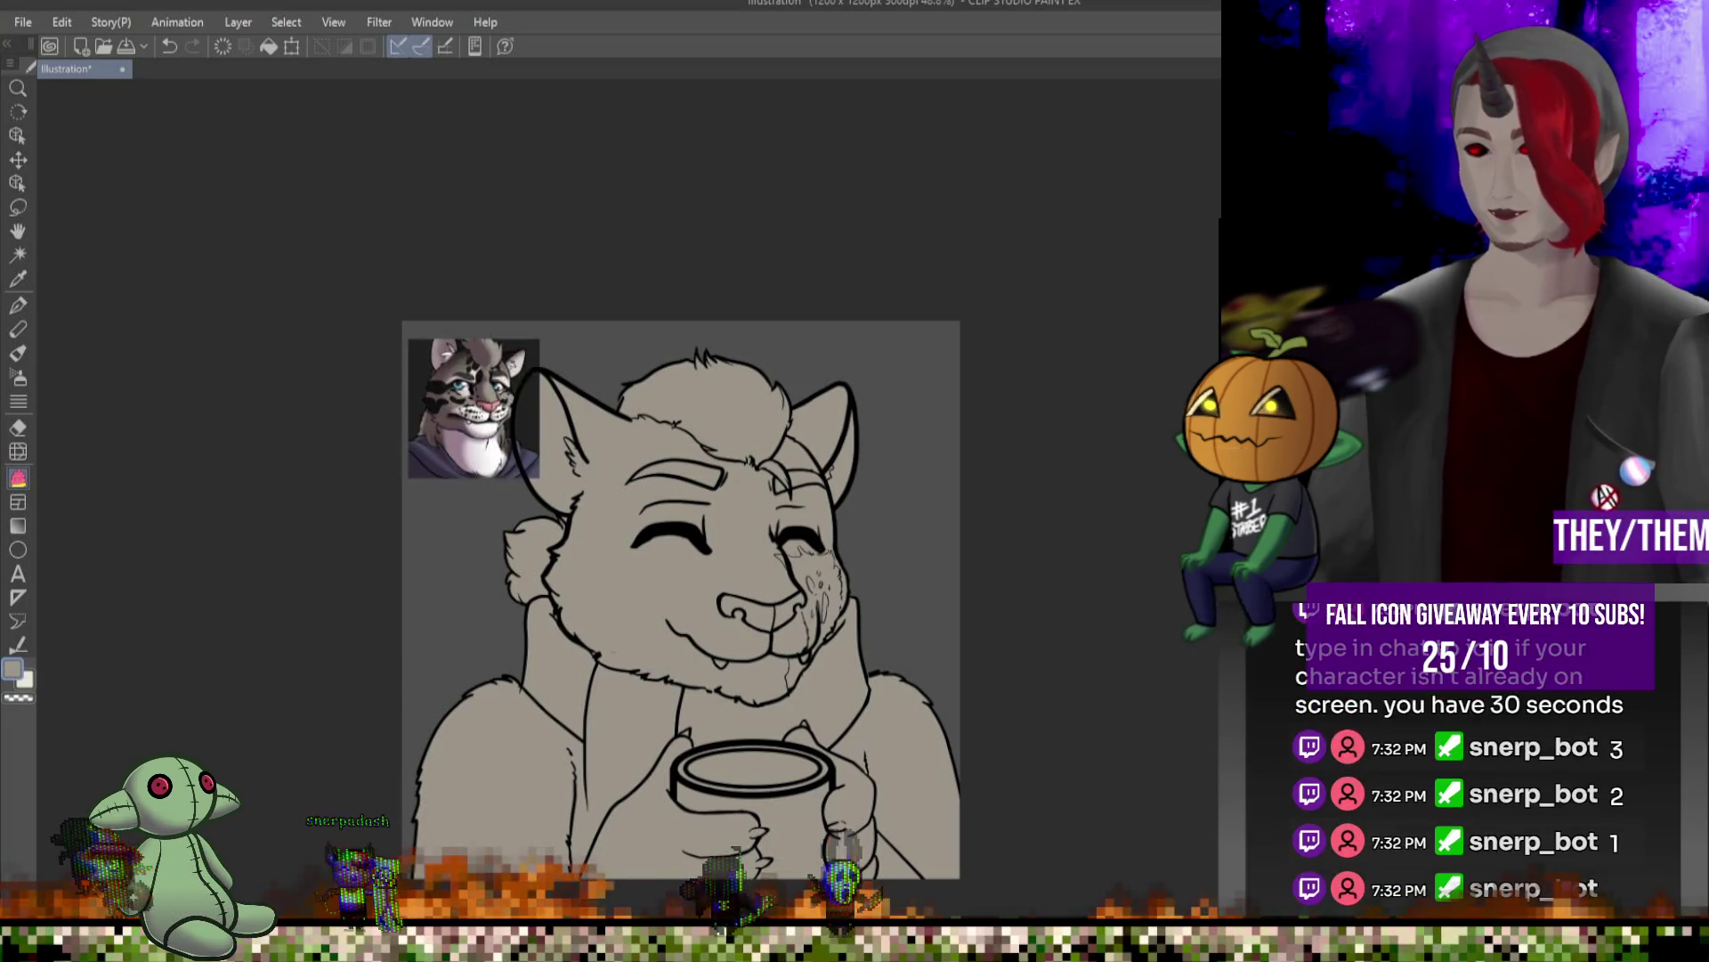
pyautogui.scroll(5, 366, 336)
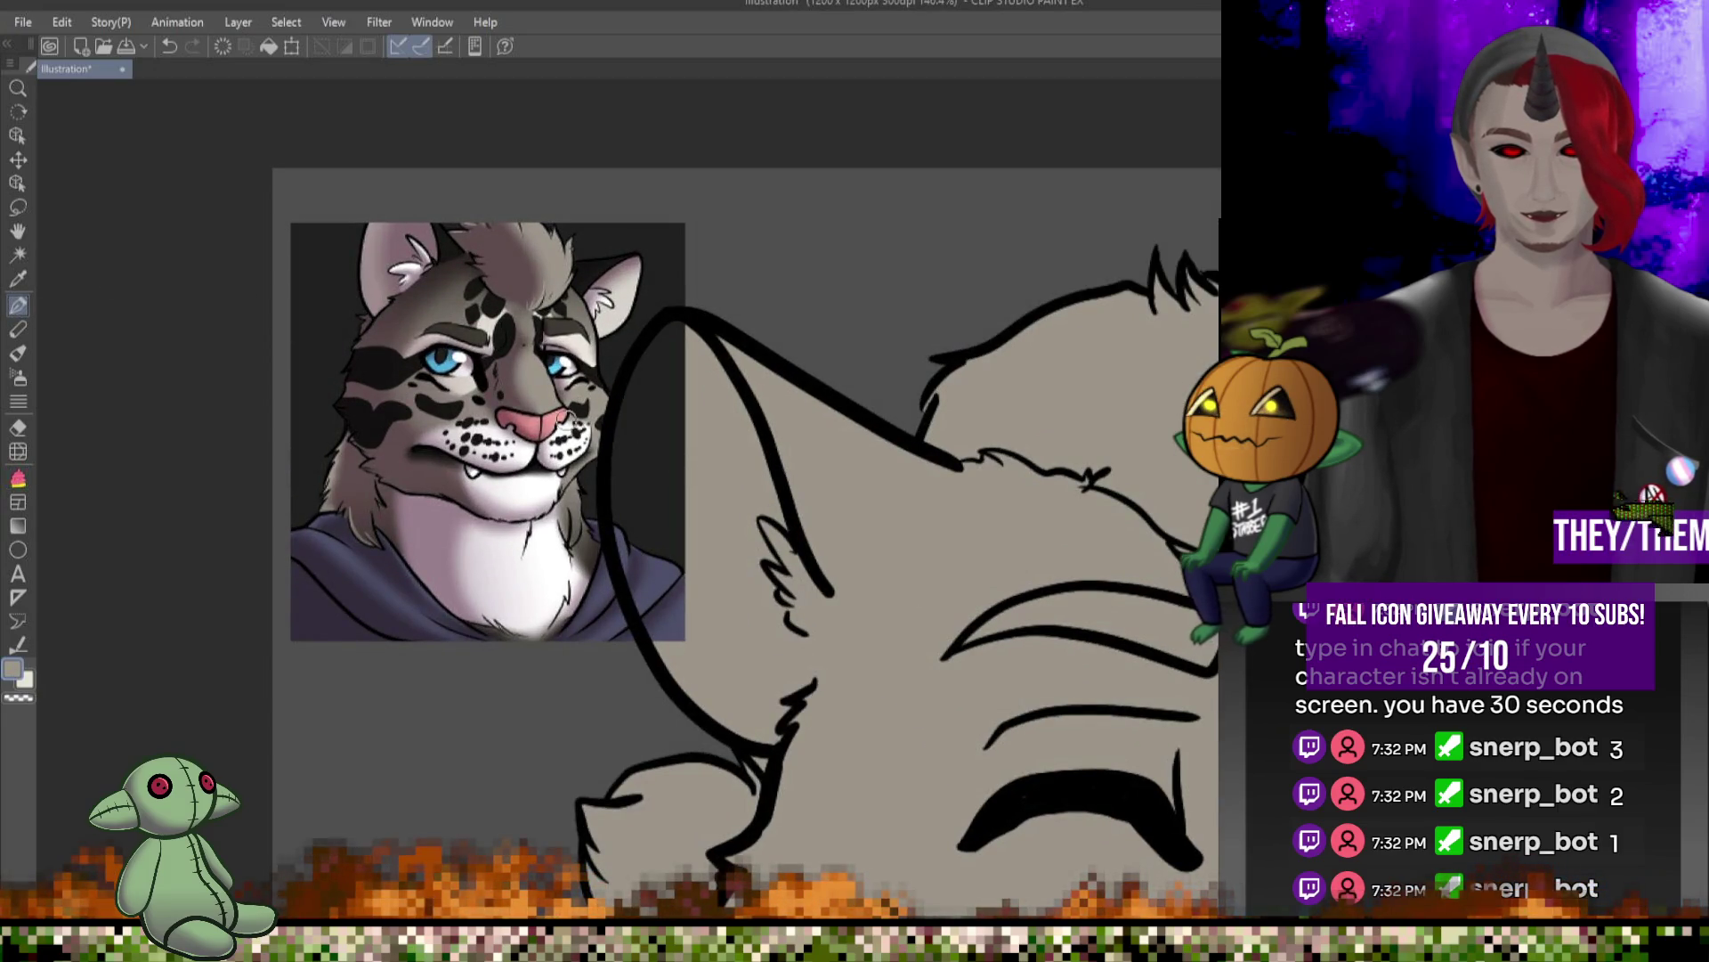
pyautogui.keyDown('alt'); pyautogui.click(556, 414); pyautogui.keyUp('alt')
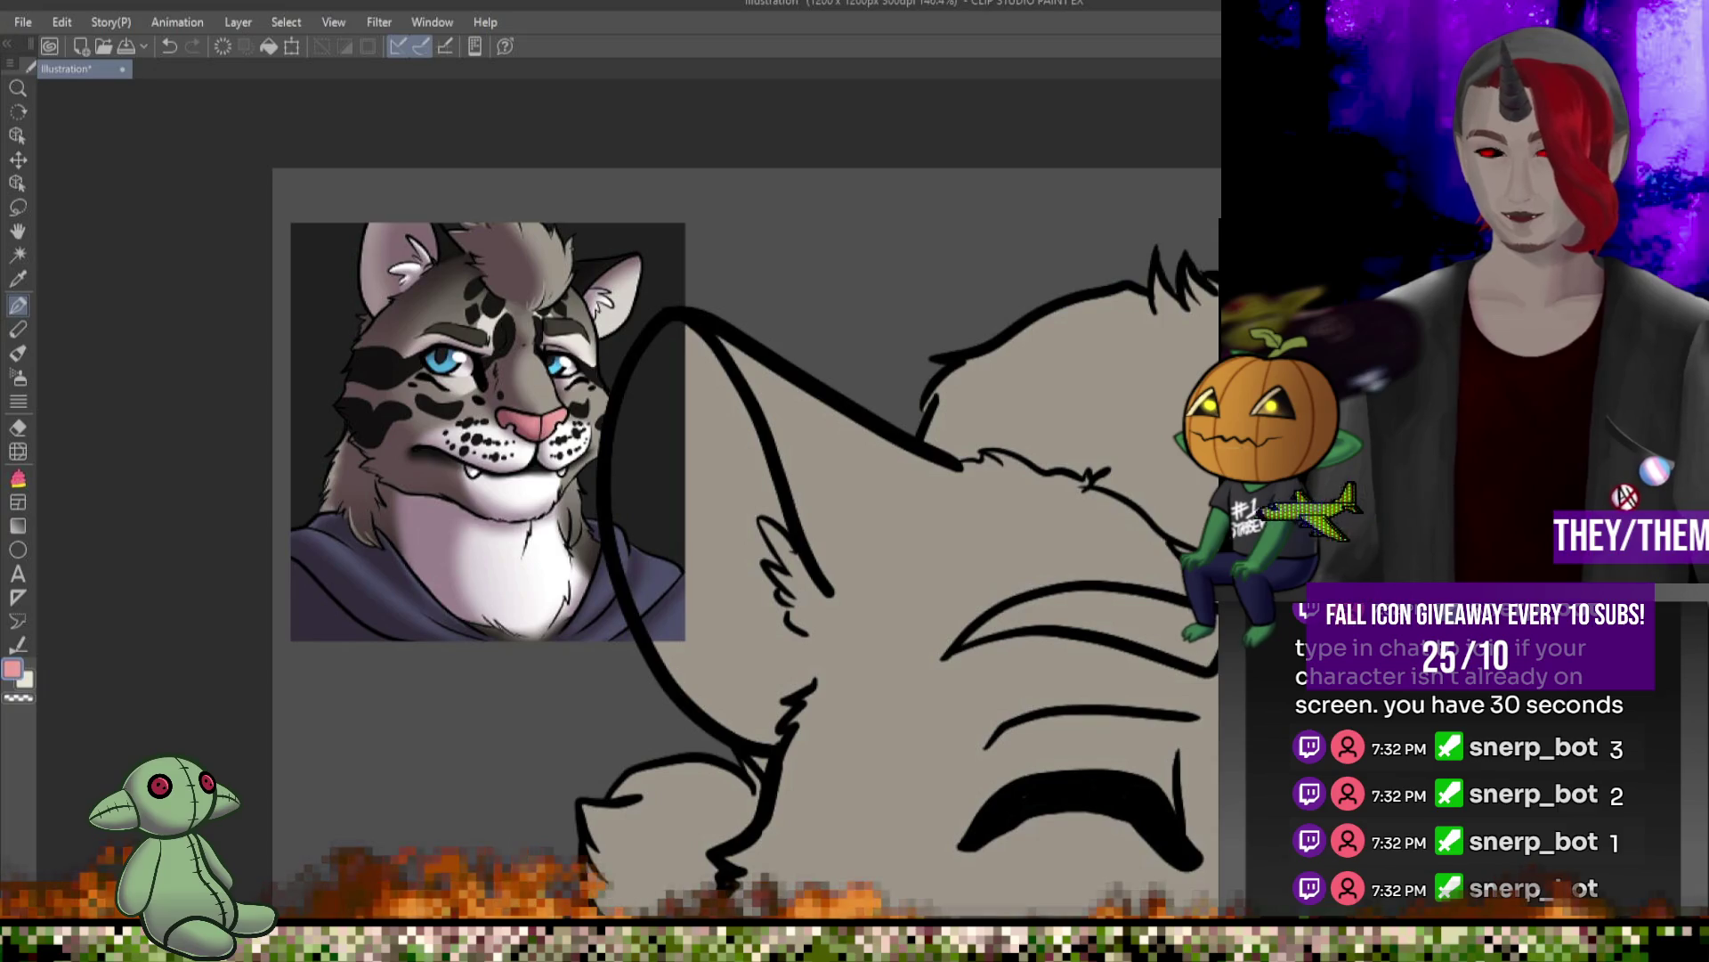
pyautogui.scroll(-2, 768, 360)
pyautogui.scroll(3, 1130, 588)
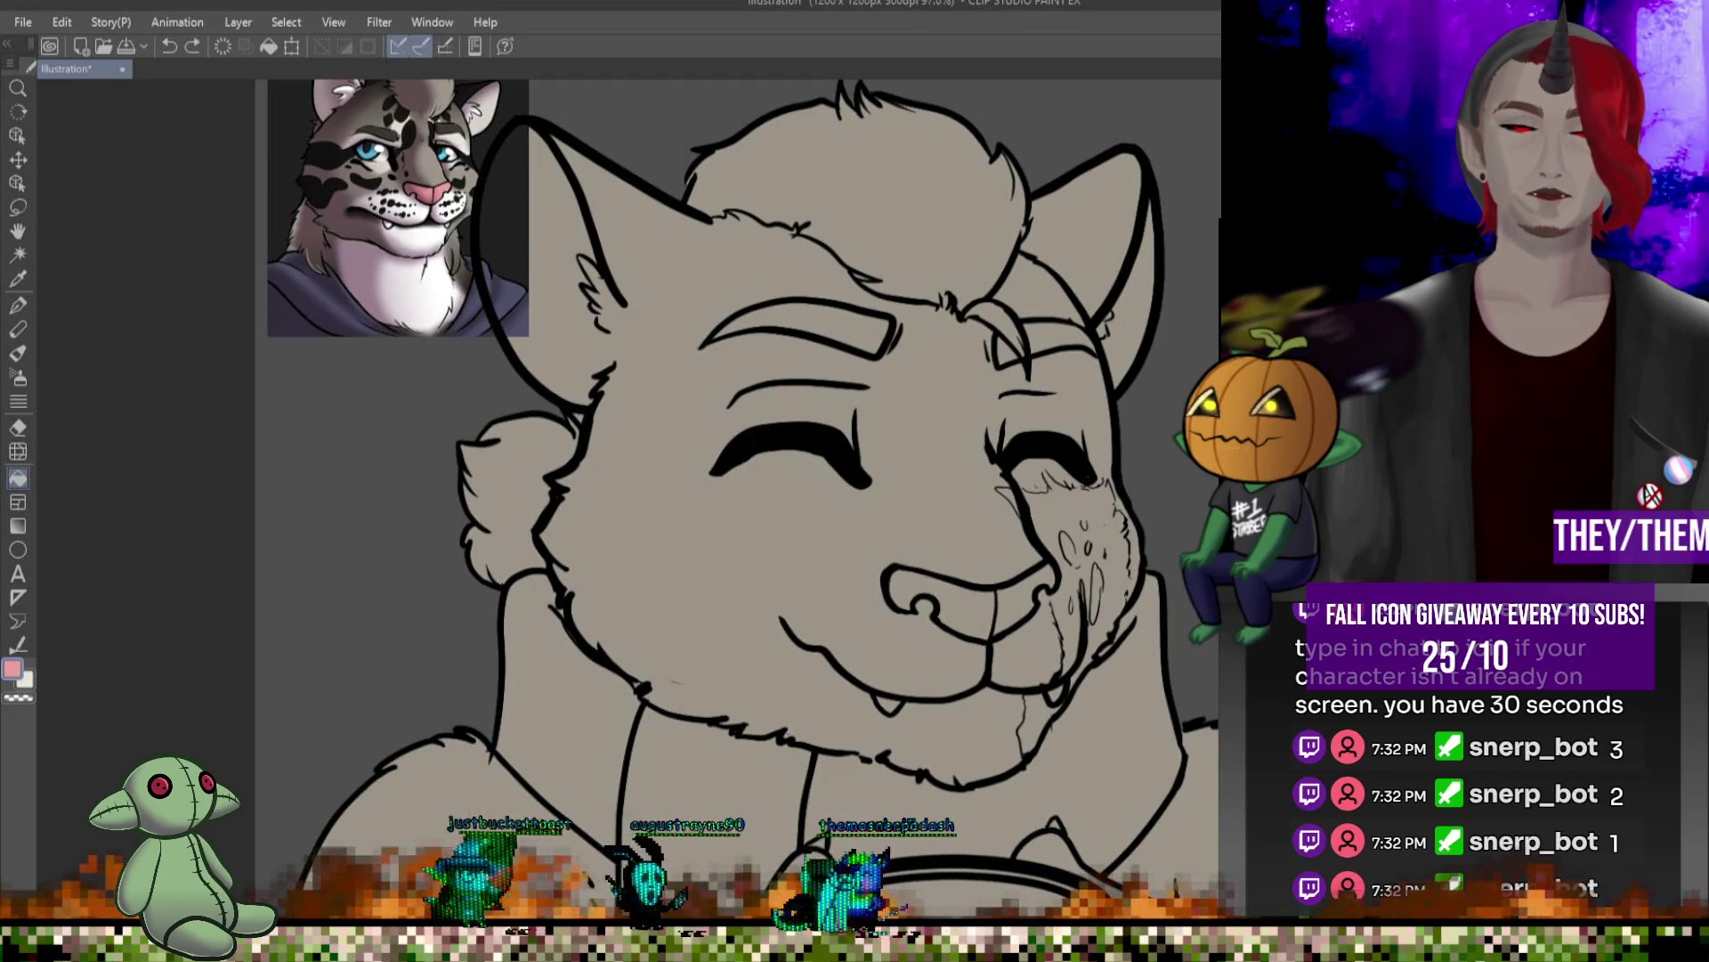
# - Fill the nose pink and the insides of both ears off-white
pyautogui.click(992, 599)
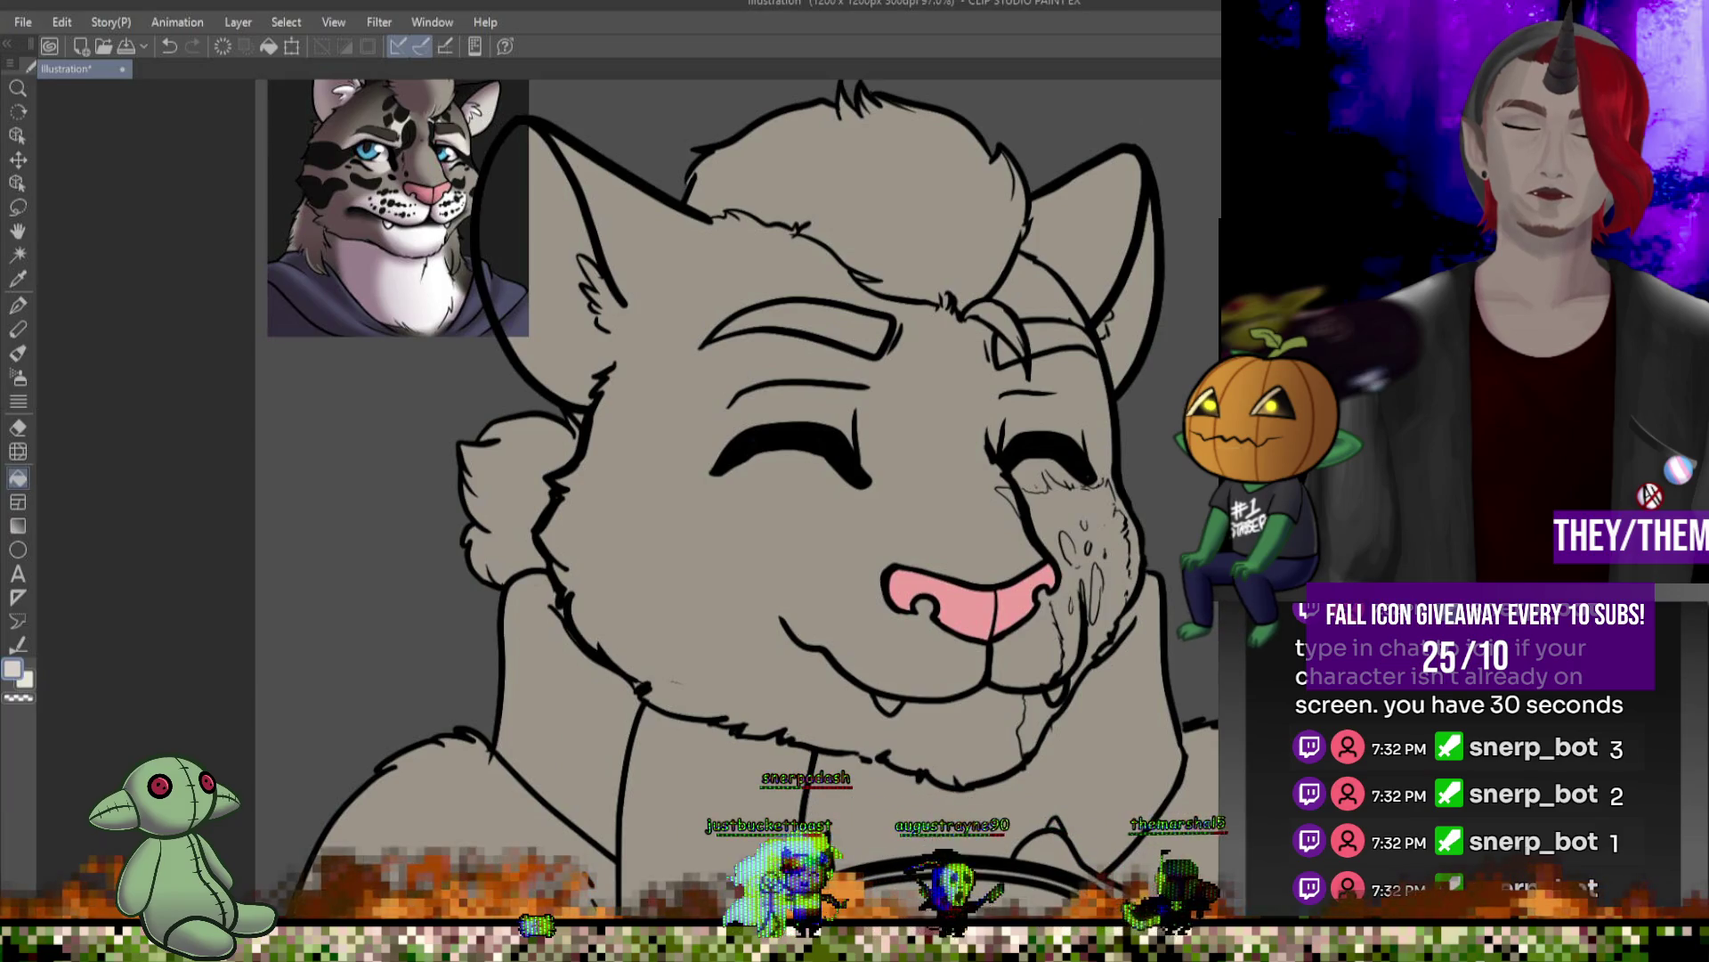
pyautogui.press('Delete')
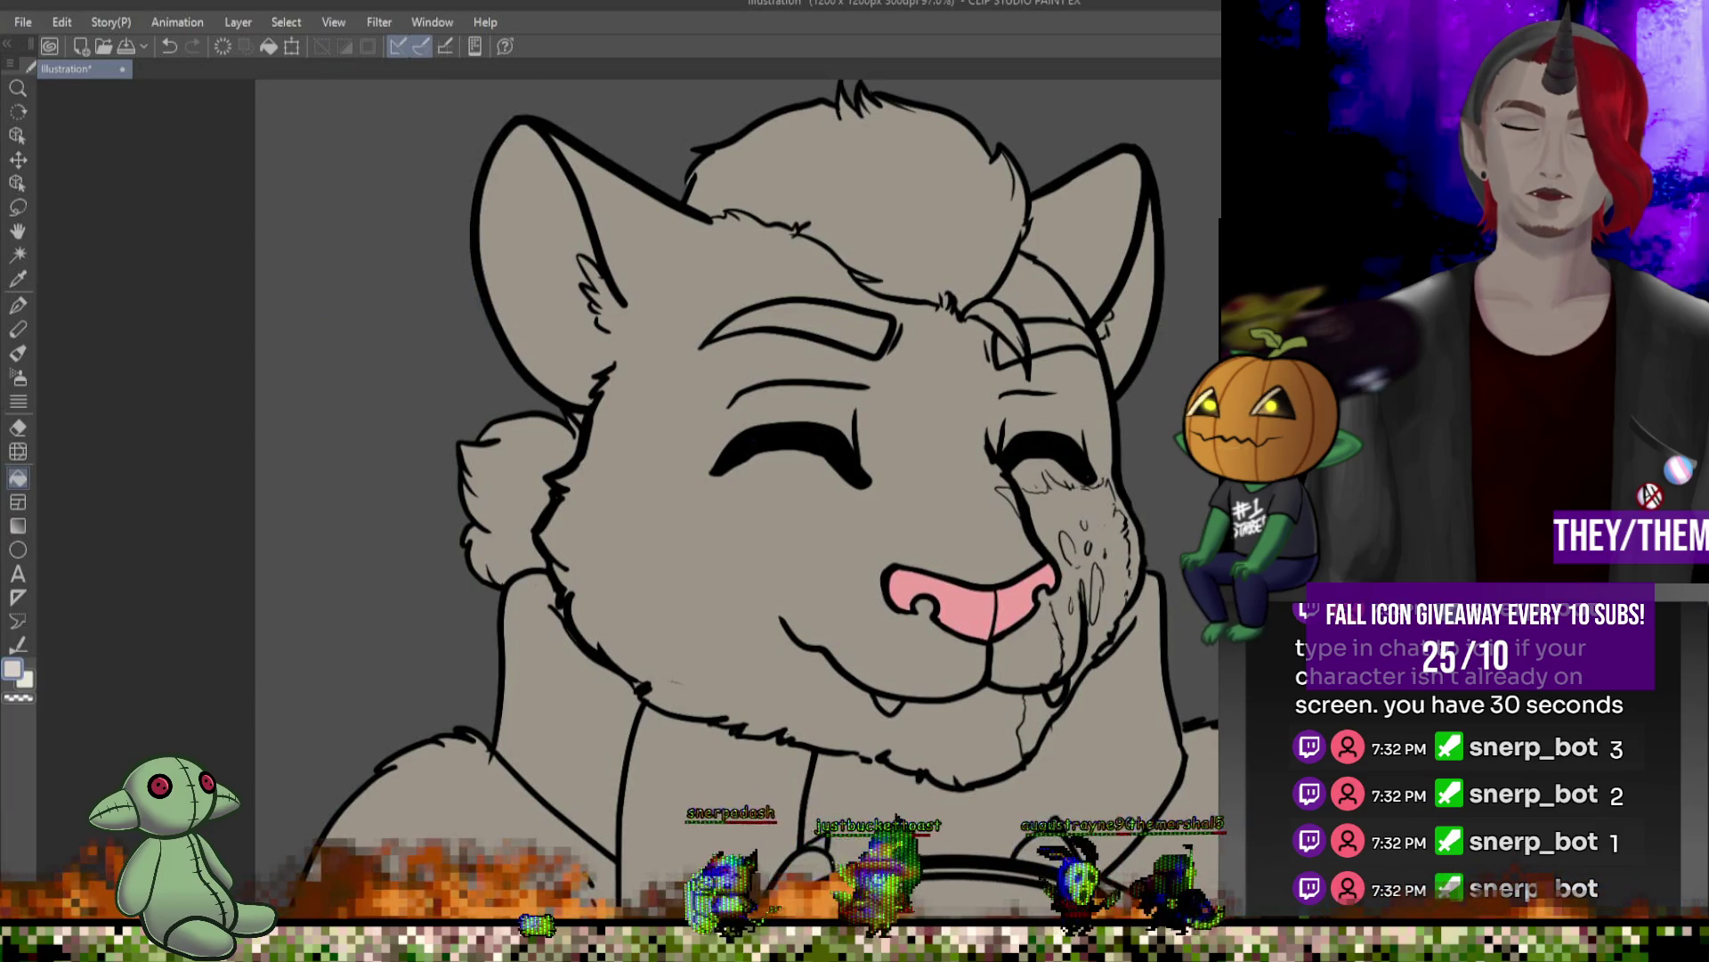
pyautogui.click(1144, 343)
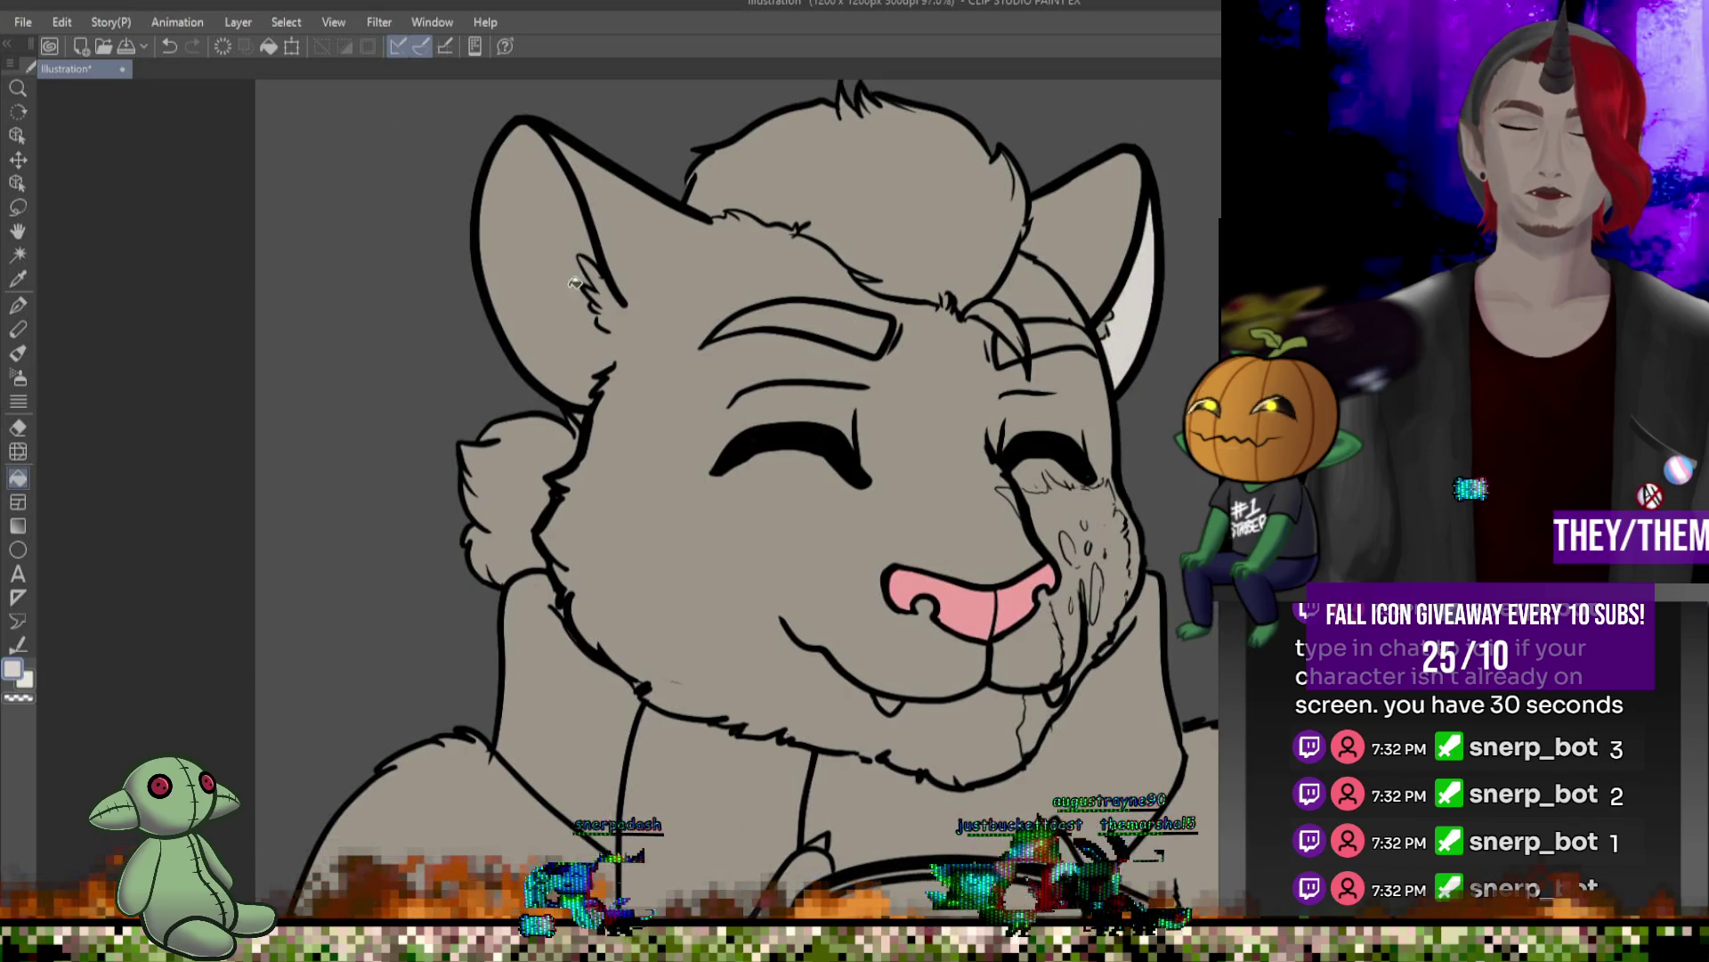
pyautogui.click(574, 284)
# - Undo the left-ear fill that spilled onto the face, close its gap, and refill it off-white
pyautogui.hotkey('ctrl', 'z')
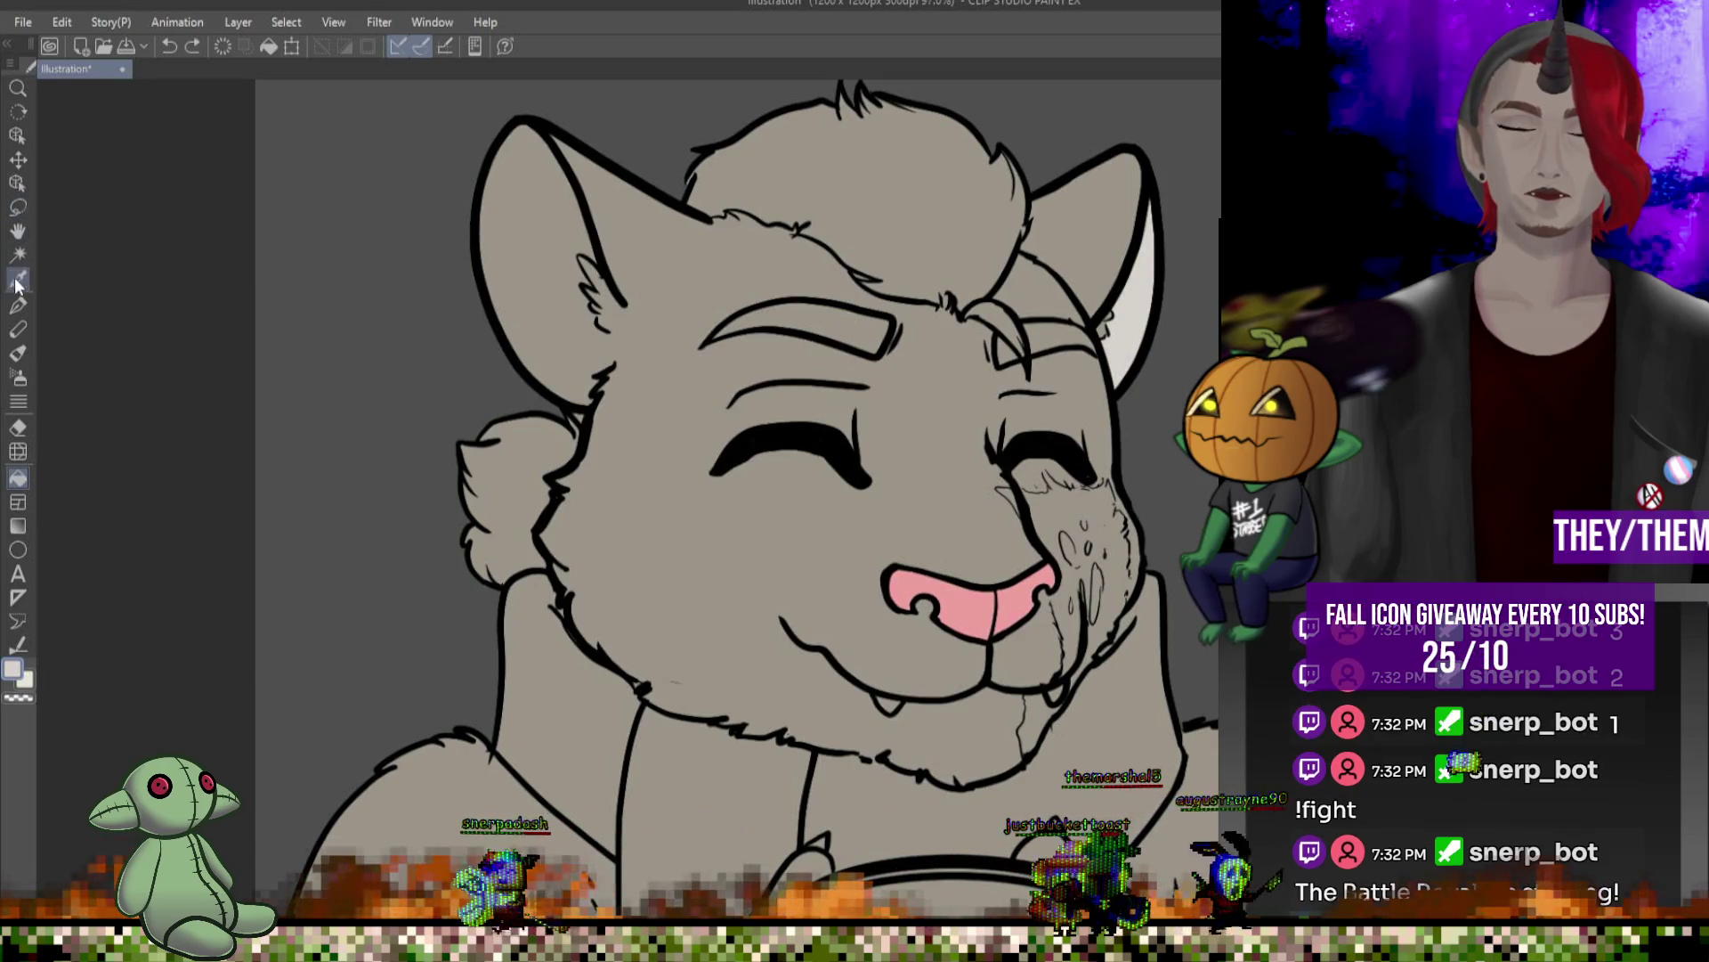
pyautogui.moveTo(621, 307); pyautogui.dragTo(625, 334)
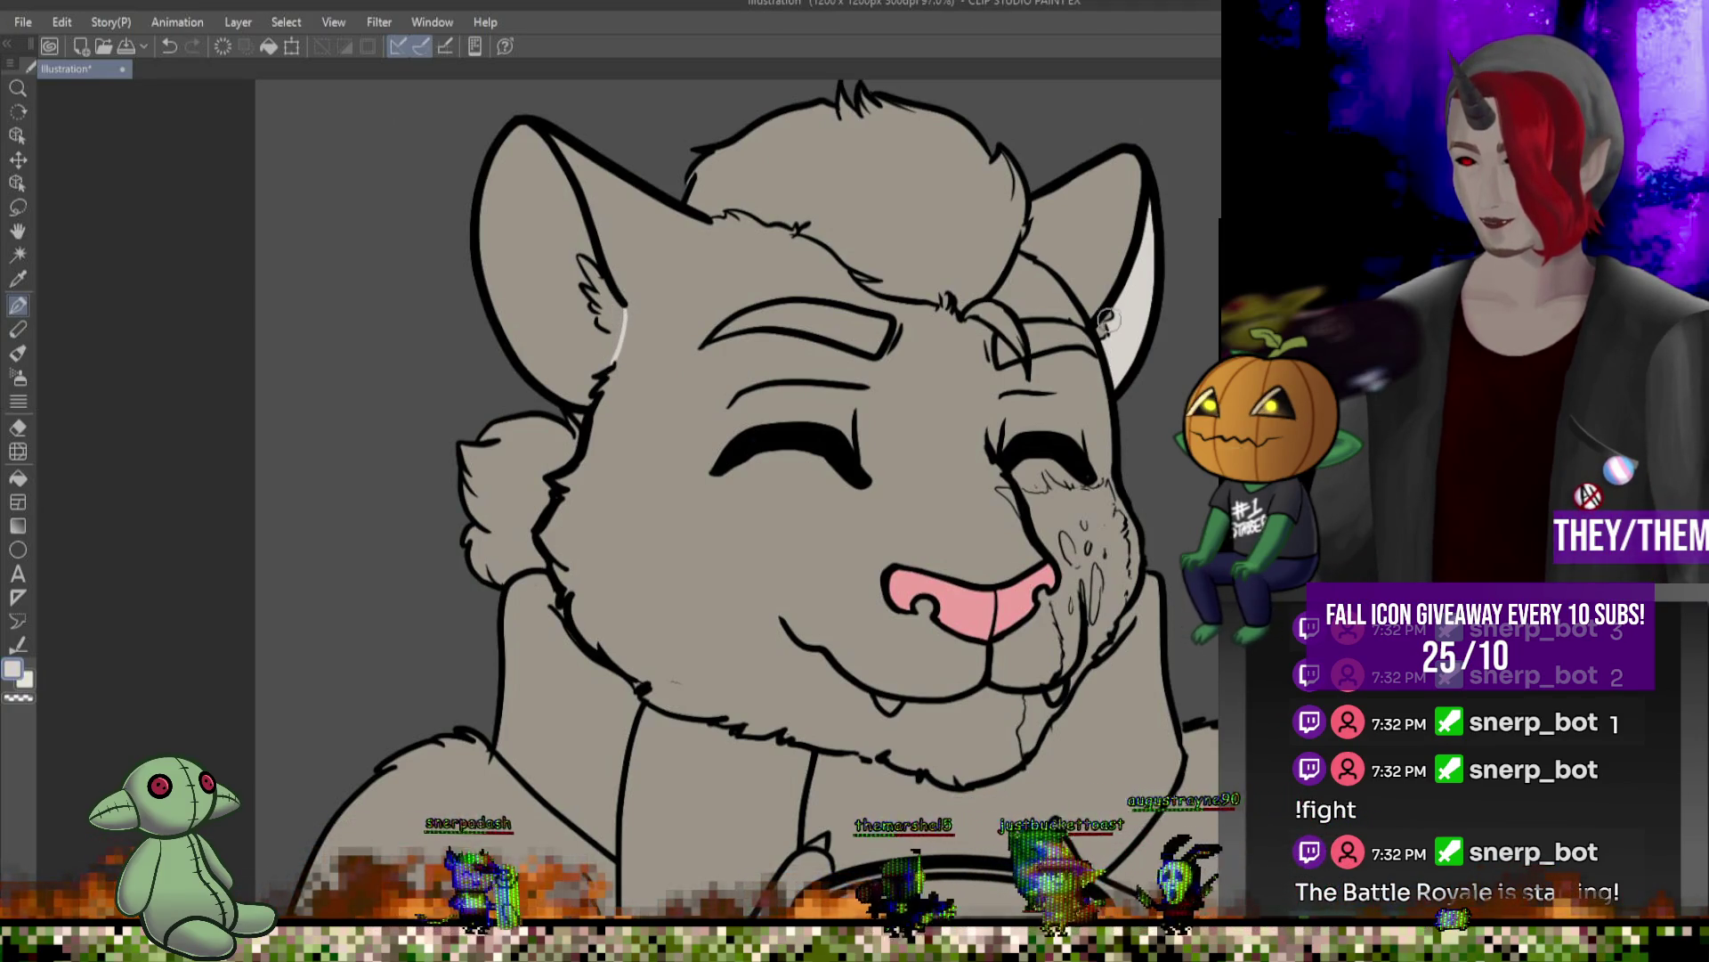
pyautogui.click(18, 477)
pyautogui.click(561, 221)
pyautogui.press('p')
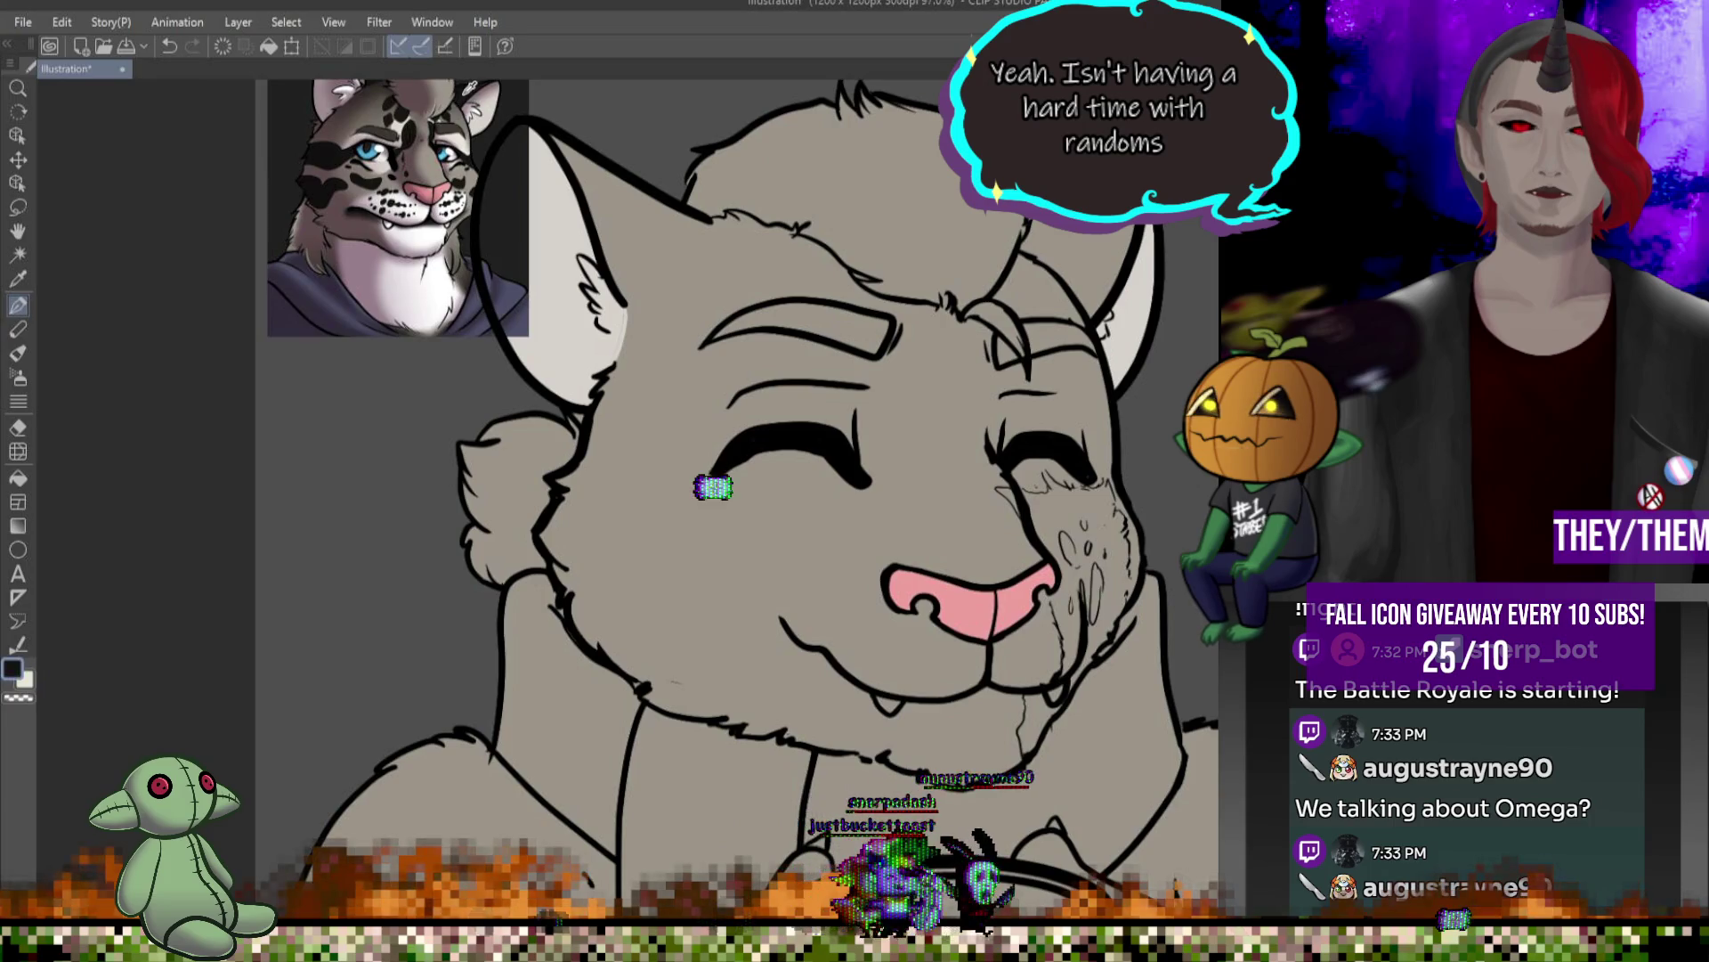
pyautogui.scroll(3, 737, 445)
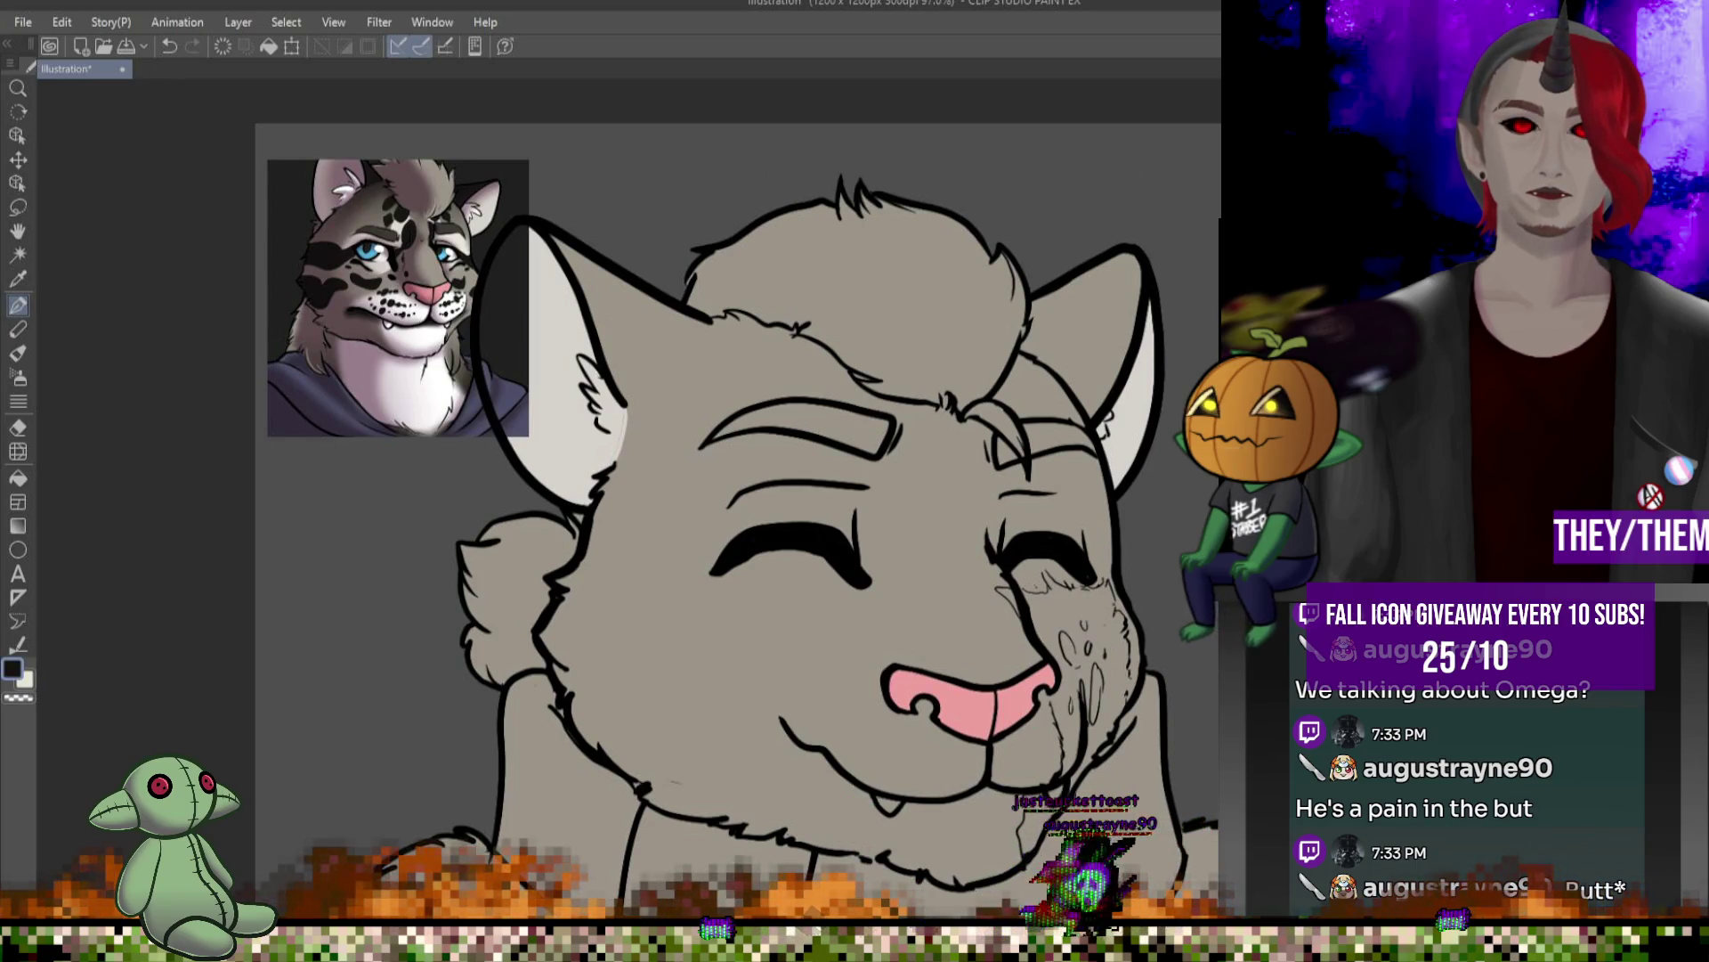
# - Draw a dividing line on the ears and fill both ear tips black
pyautogui.moveTo(708, 327); pyautogui.dragTo(642, 400)
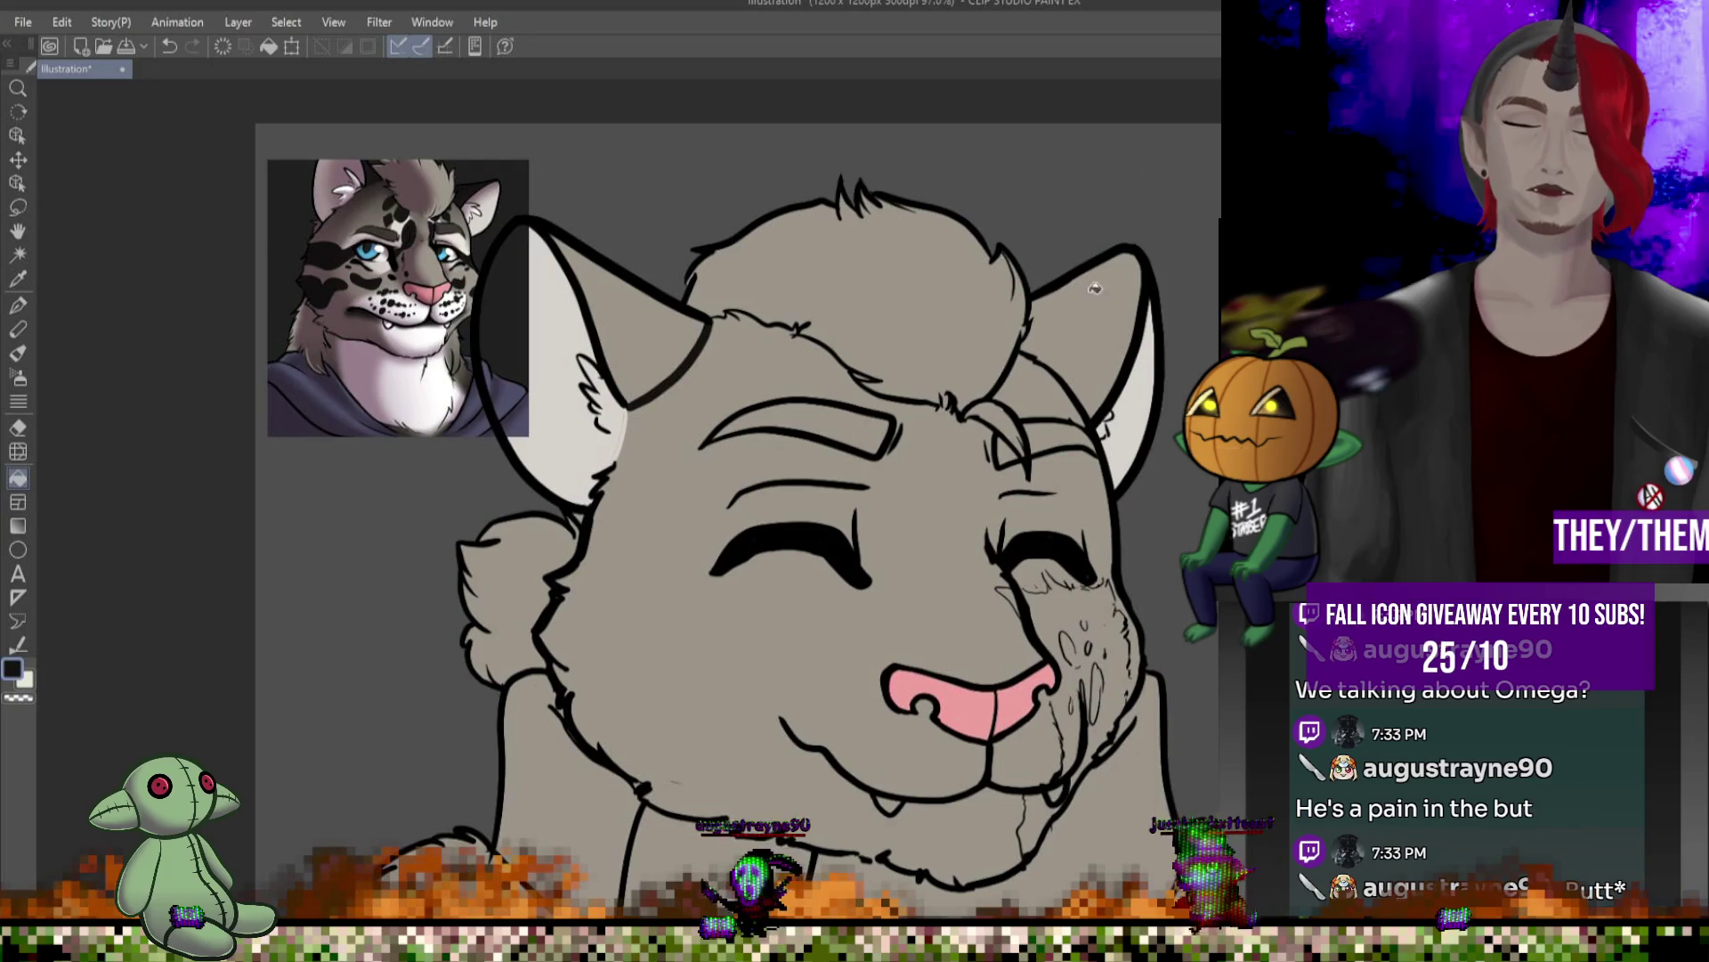
pyautogui.click(1095, 288)
pyautogui.click(676, 322)
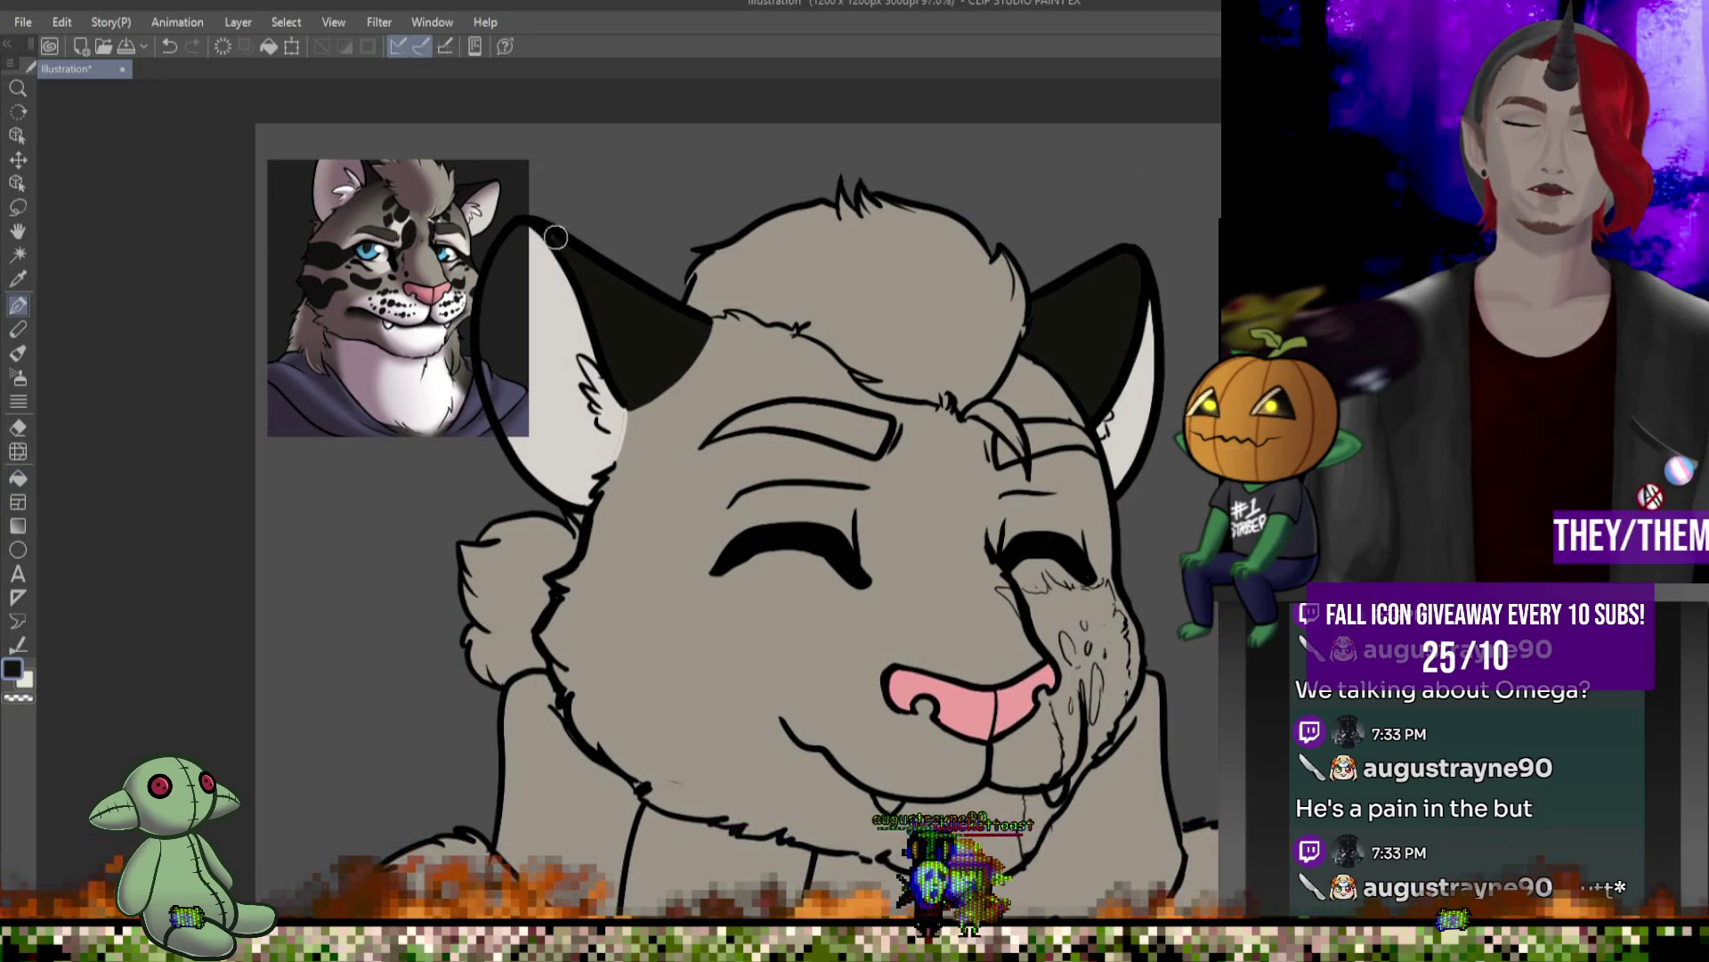
# - Pick the grey fur colour, cover a stray face mark, and outline the white marking near the right brow
pyautogui.keyDown('alt'); pyautogui.click(638, 423); pyautogui.keyUp('alt')
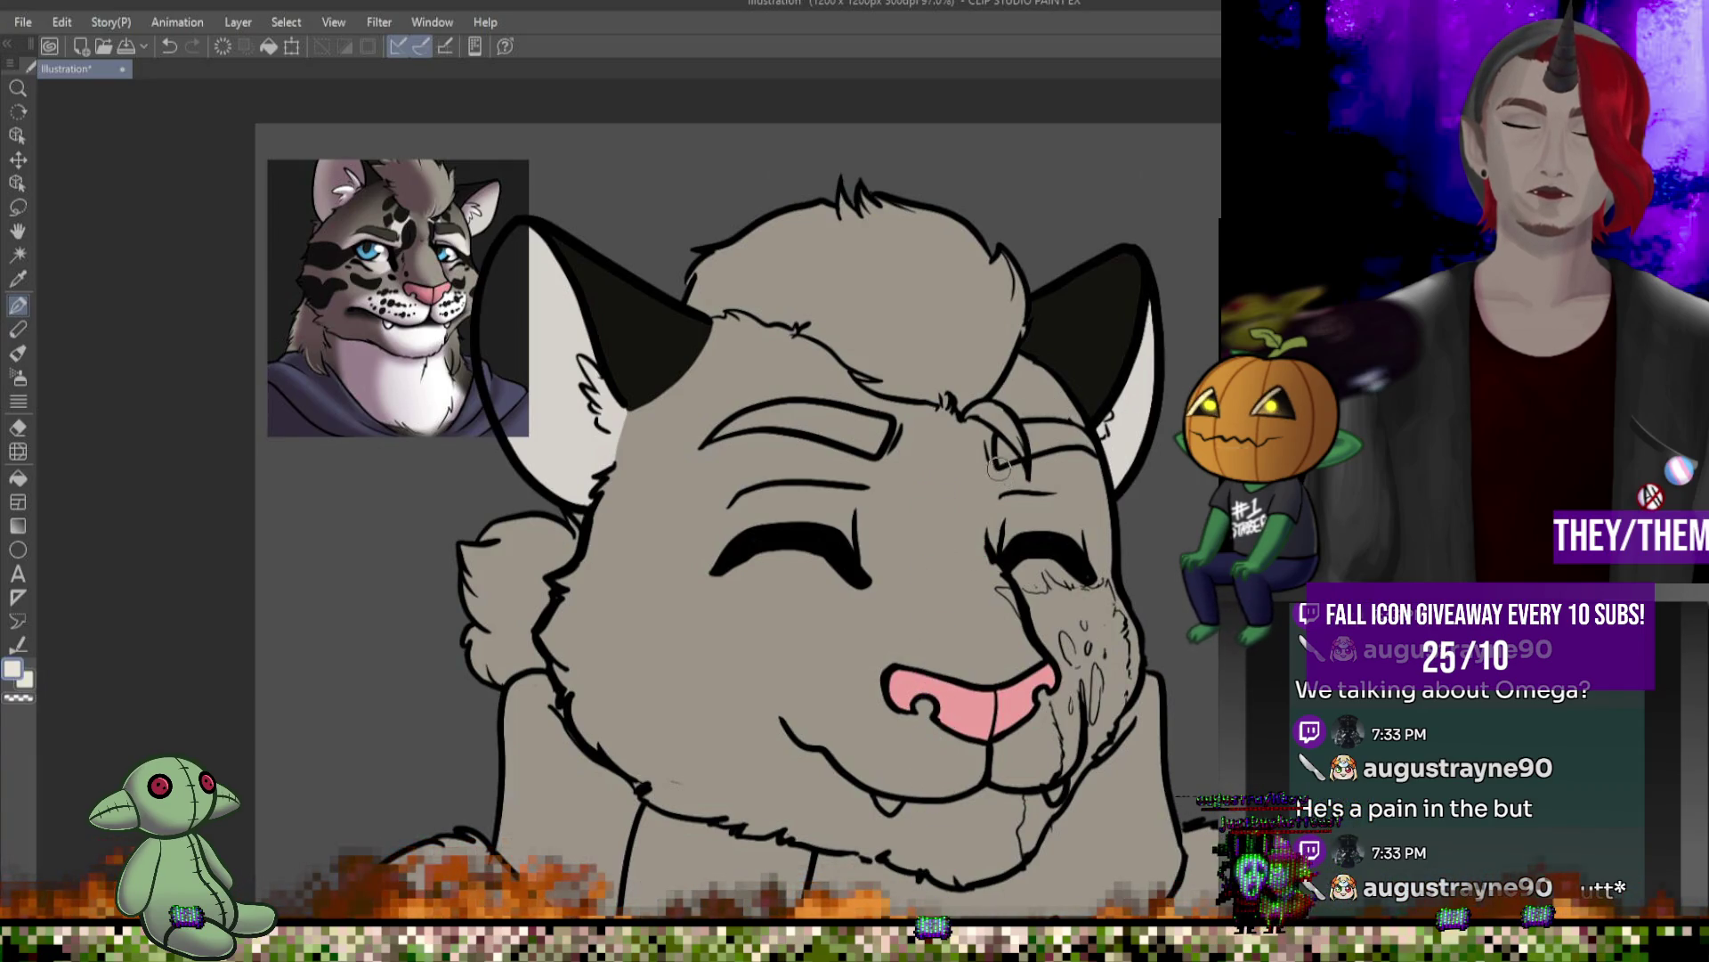
pyautogui.moveTo(997, 478); pyautogui.dragTo(989, 538)
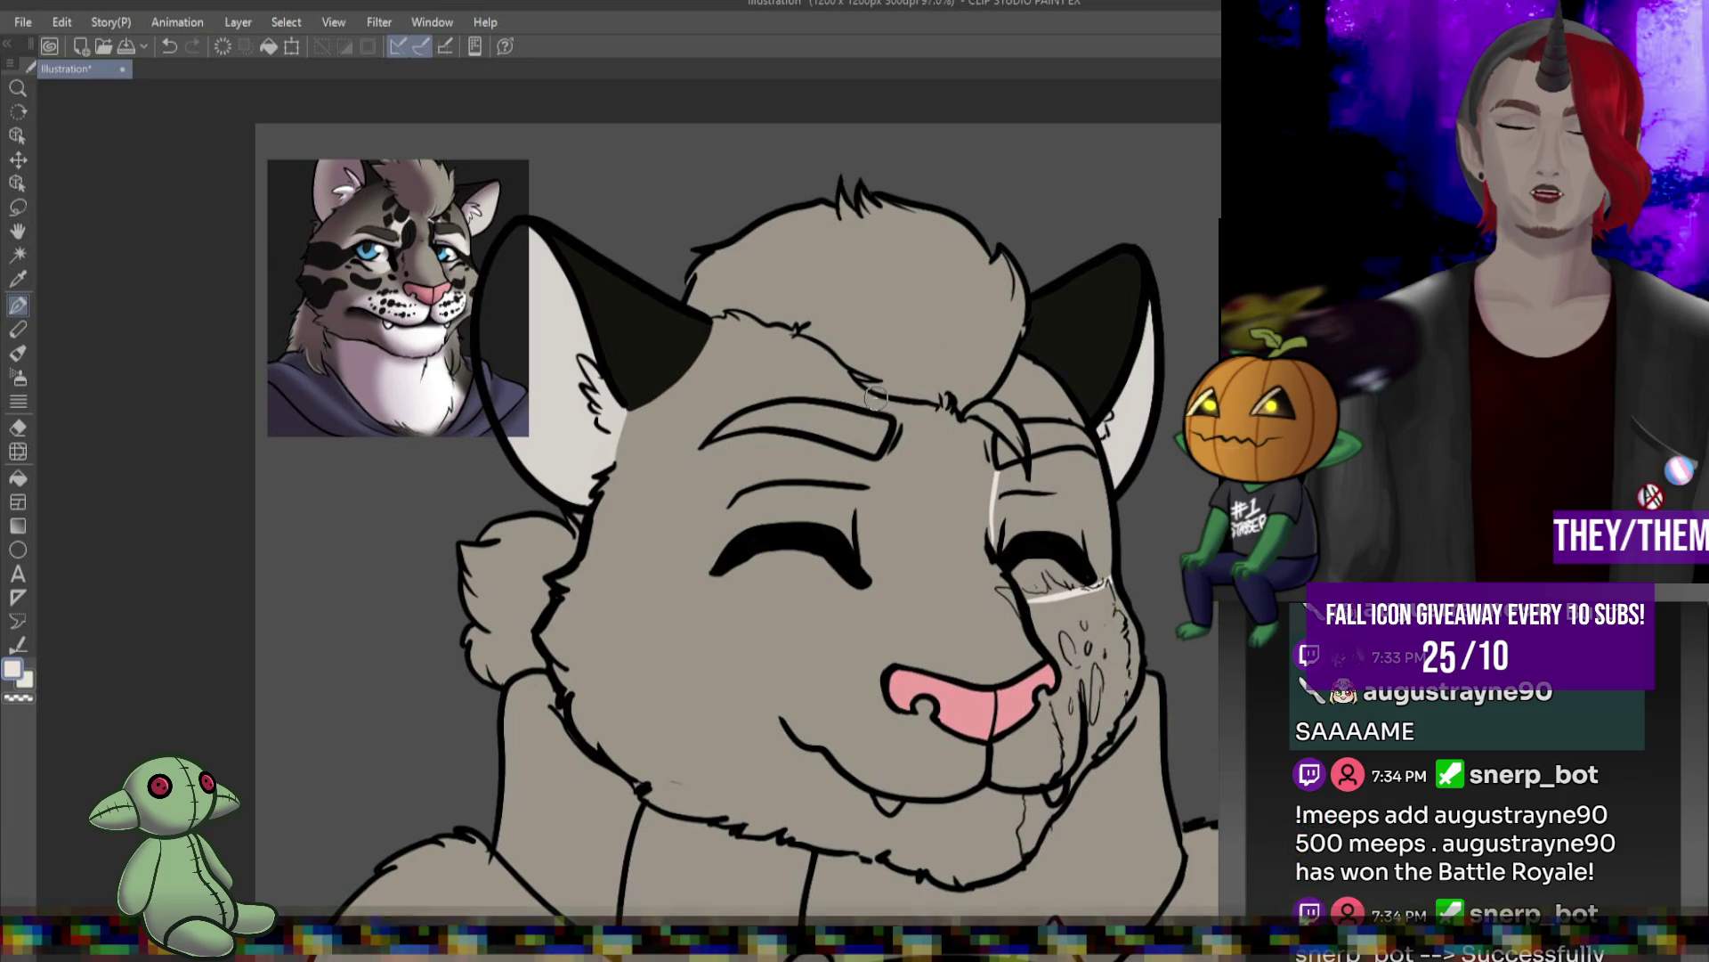
pyautogui.moveTo(968, 406); pyautogui.dragTo(990, 505)
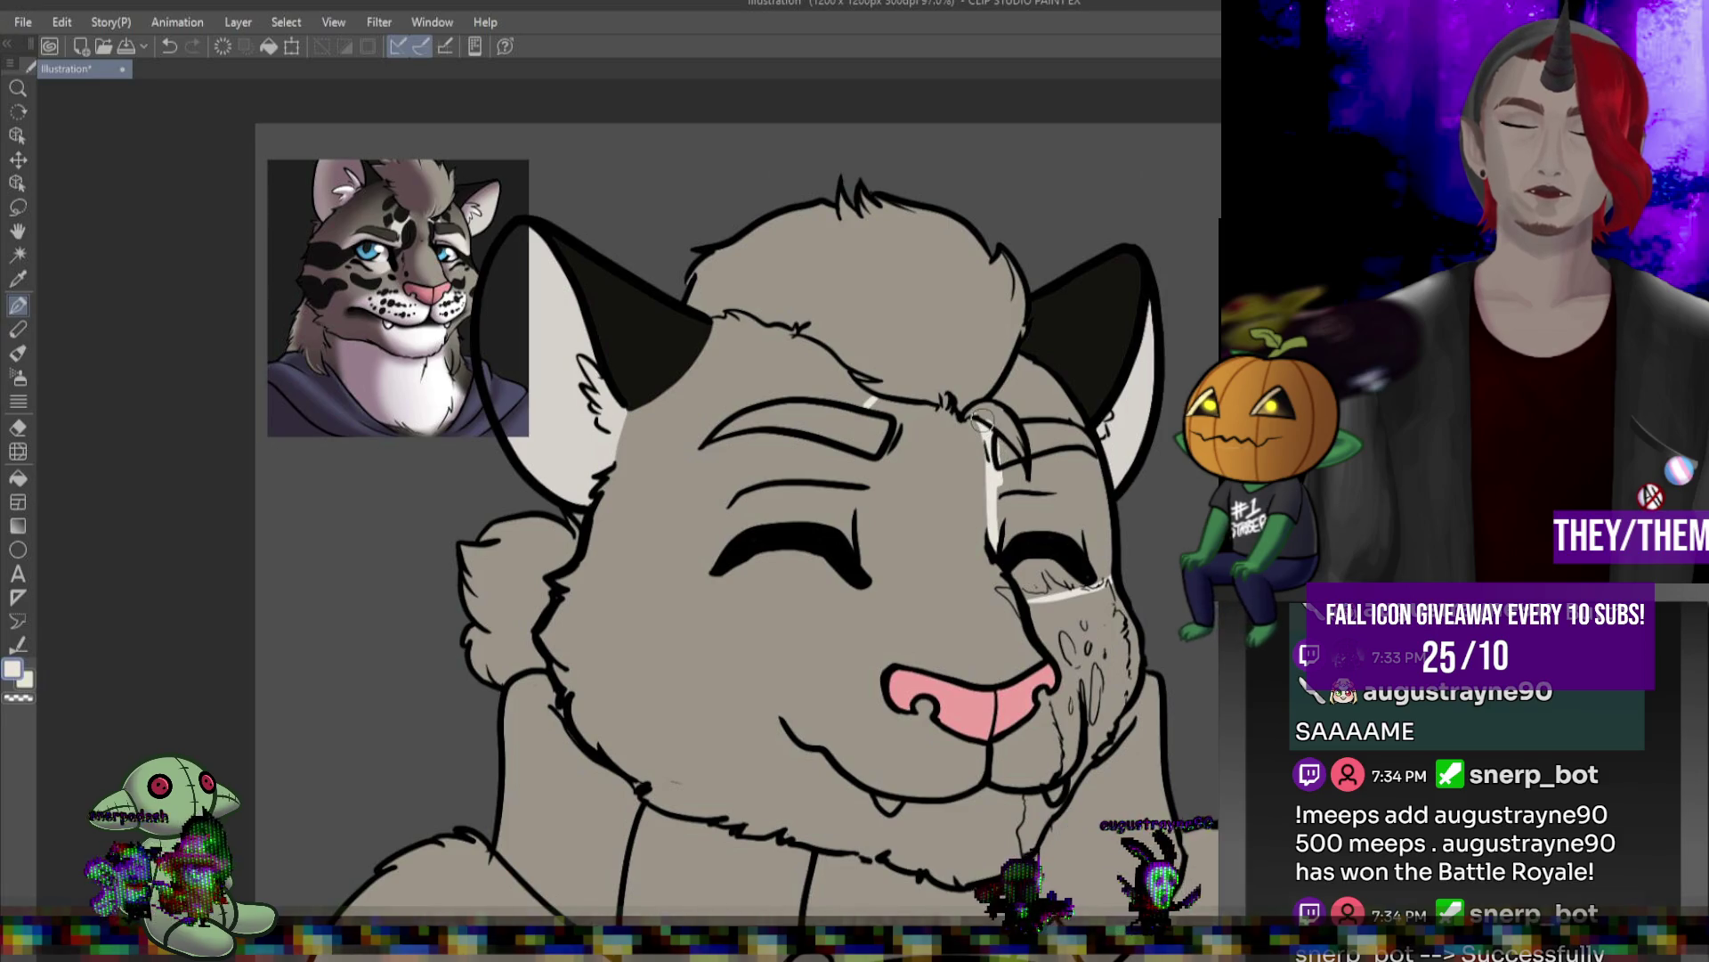
# - Outline and fill white markings around both eyes and cheeks, then soften their edges with Blend
pyautogui.moveTo(708, 445)
pyautogui.mouseDown()
pyautogui.moveTo(701, 570)
pyautogui.moveTo(866, 609)
pyautogui.mouseUp()
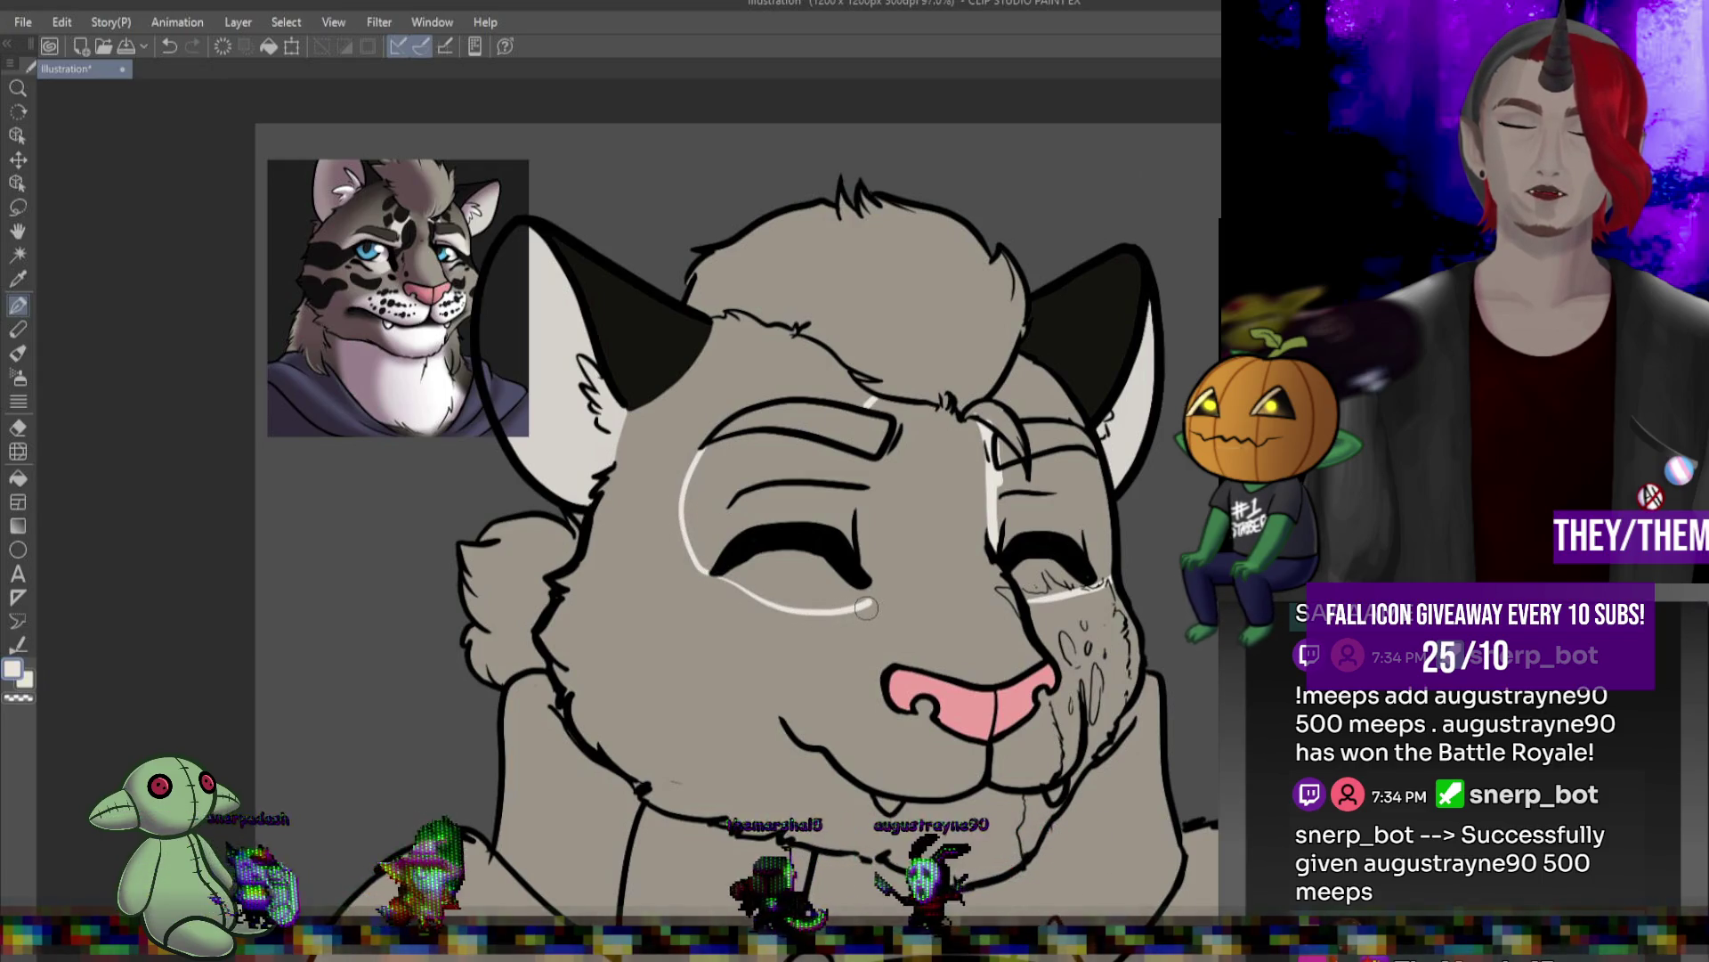
pyautogui.moveTo(767, 627); pyautogui.dragTo(871, 614)
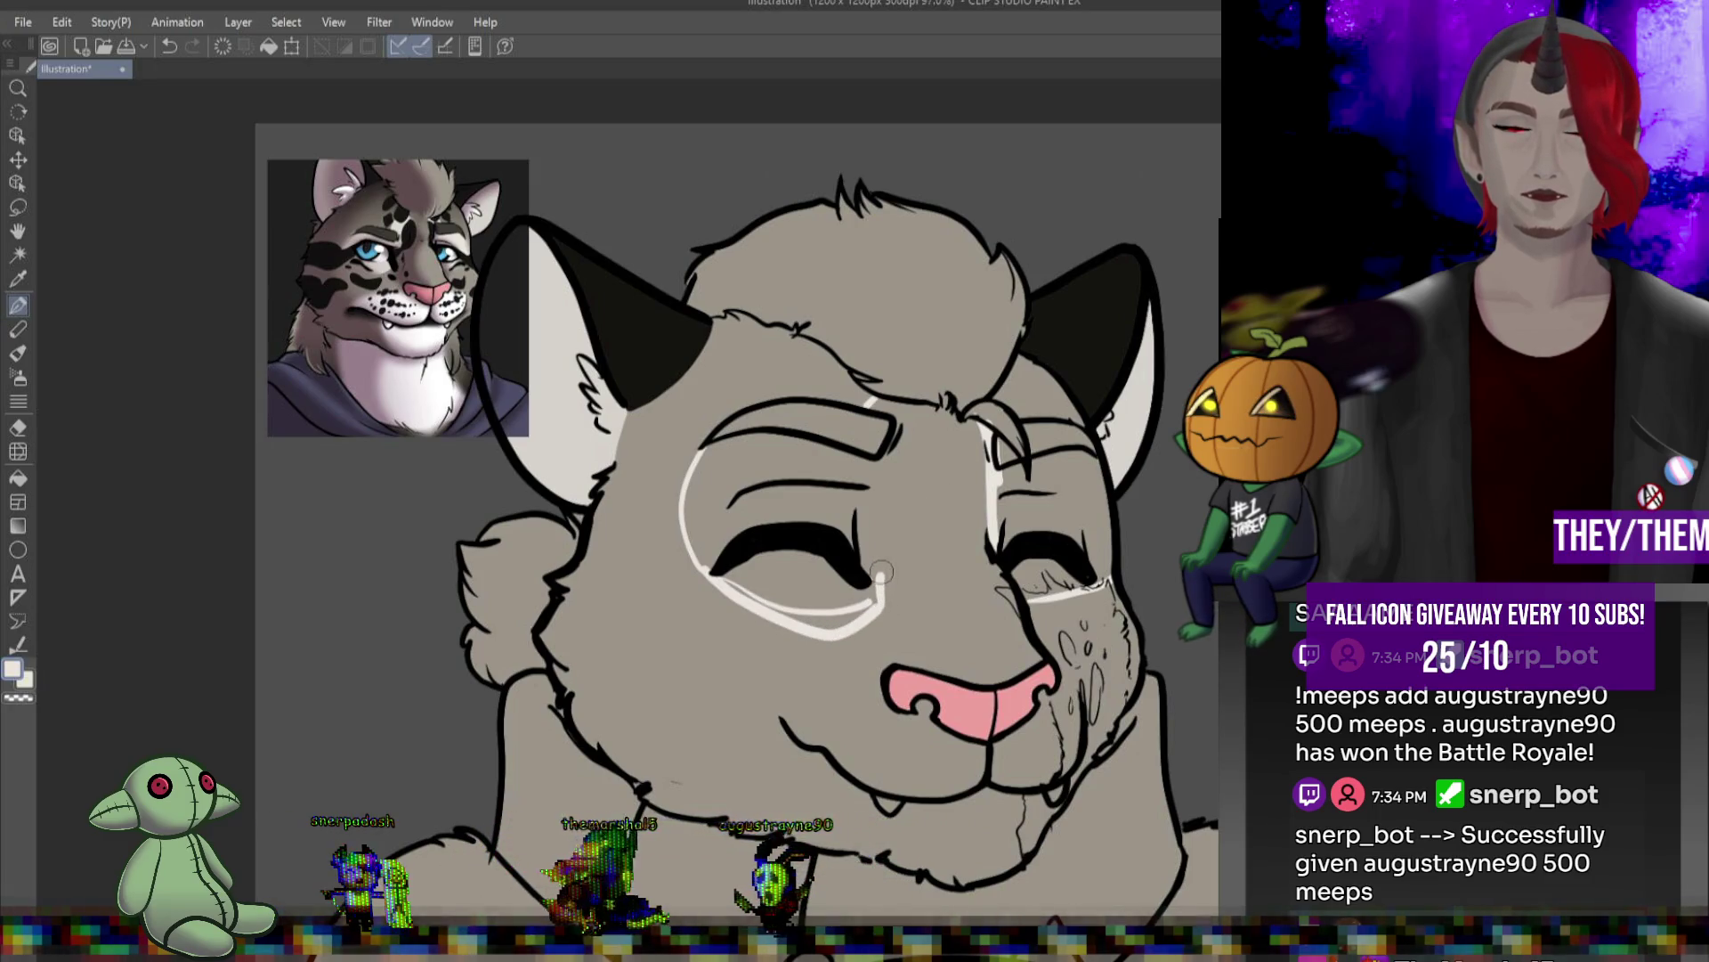
pyautogui.moveTo(920, 450); pyautogui.dragTo(915, 400)
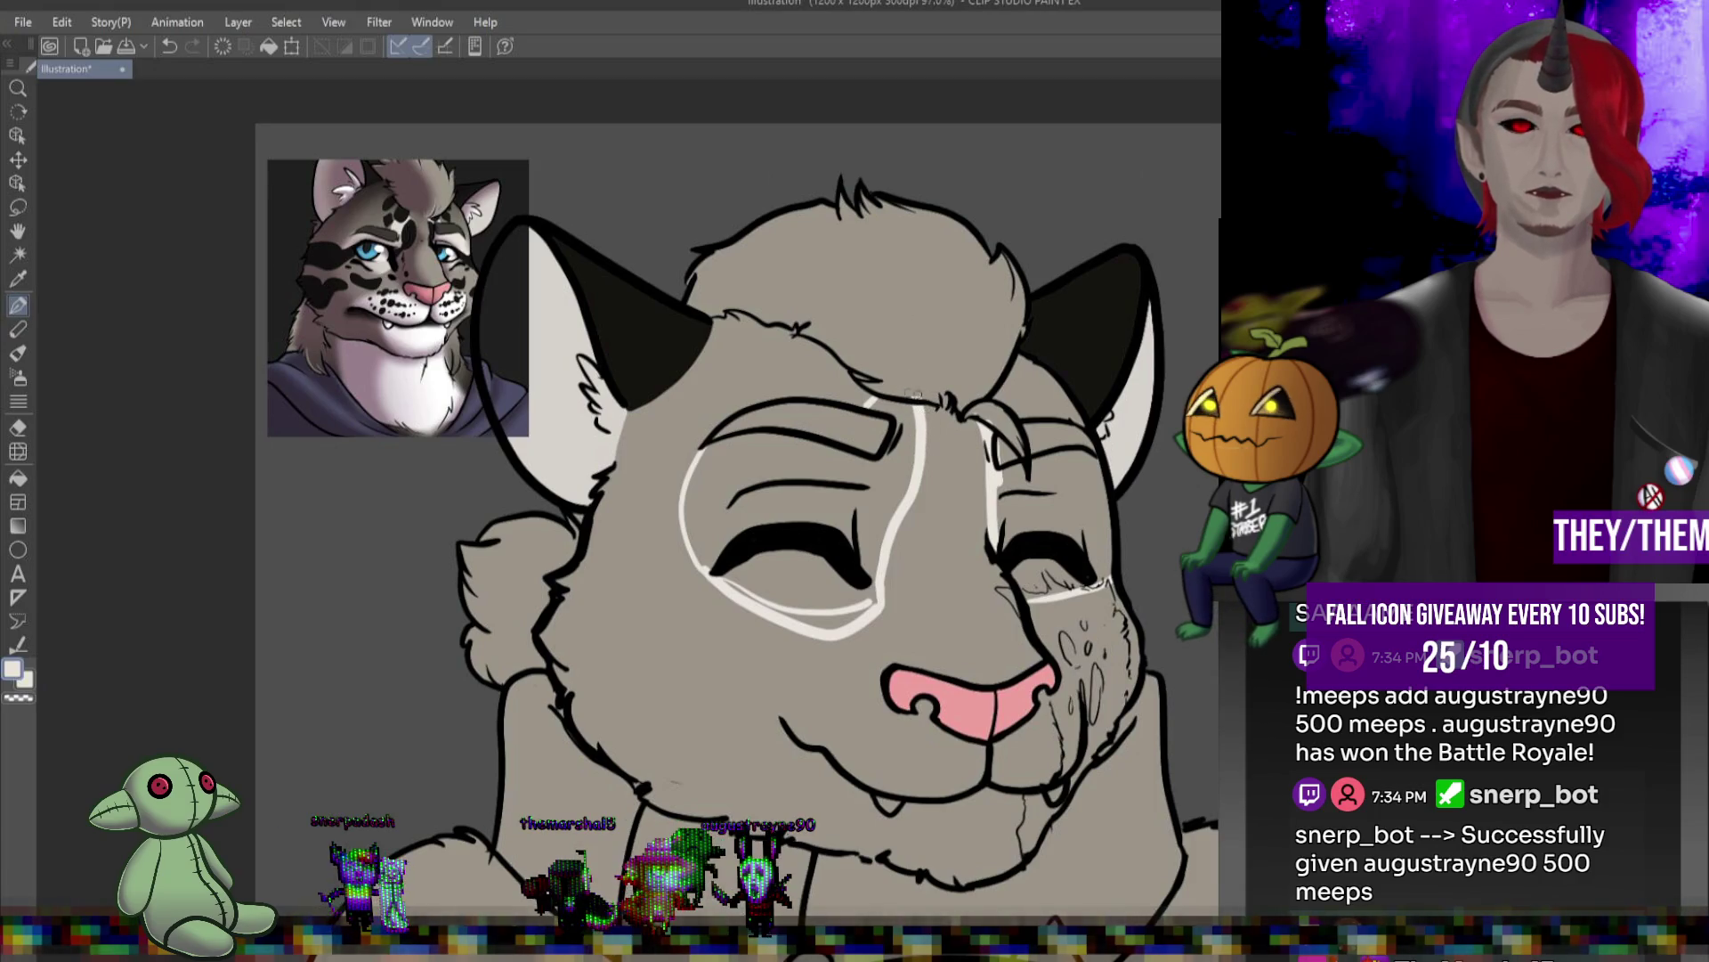
pyautogui.click(842, 510)
pyautogui.click(840, 614)
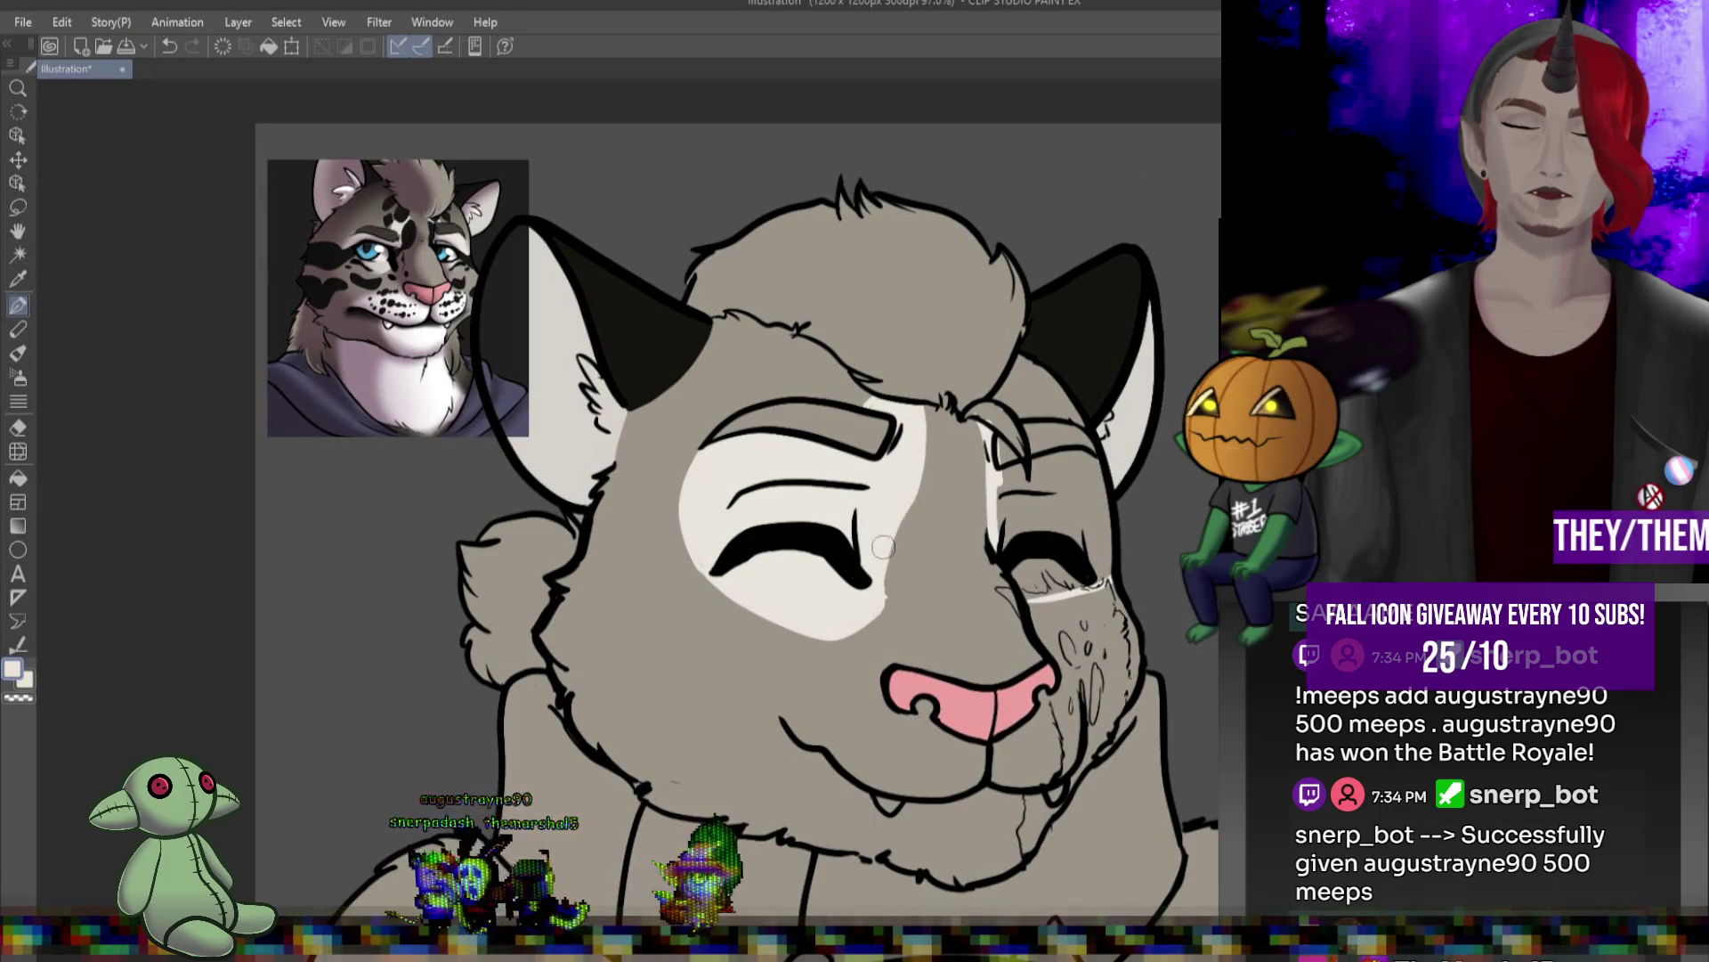
pyautogui.click(1006, 463)
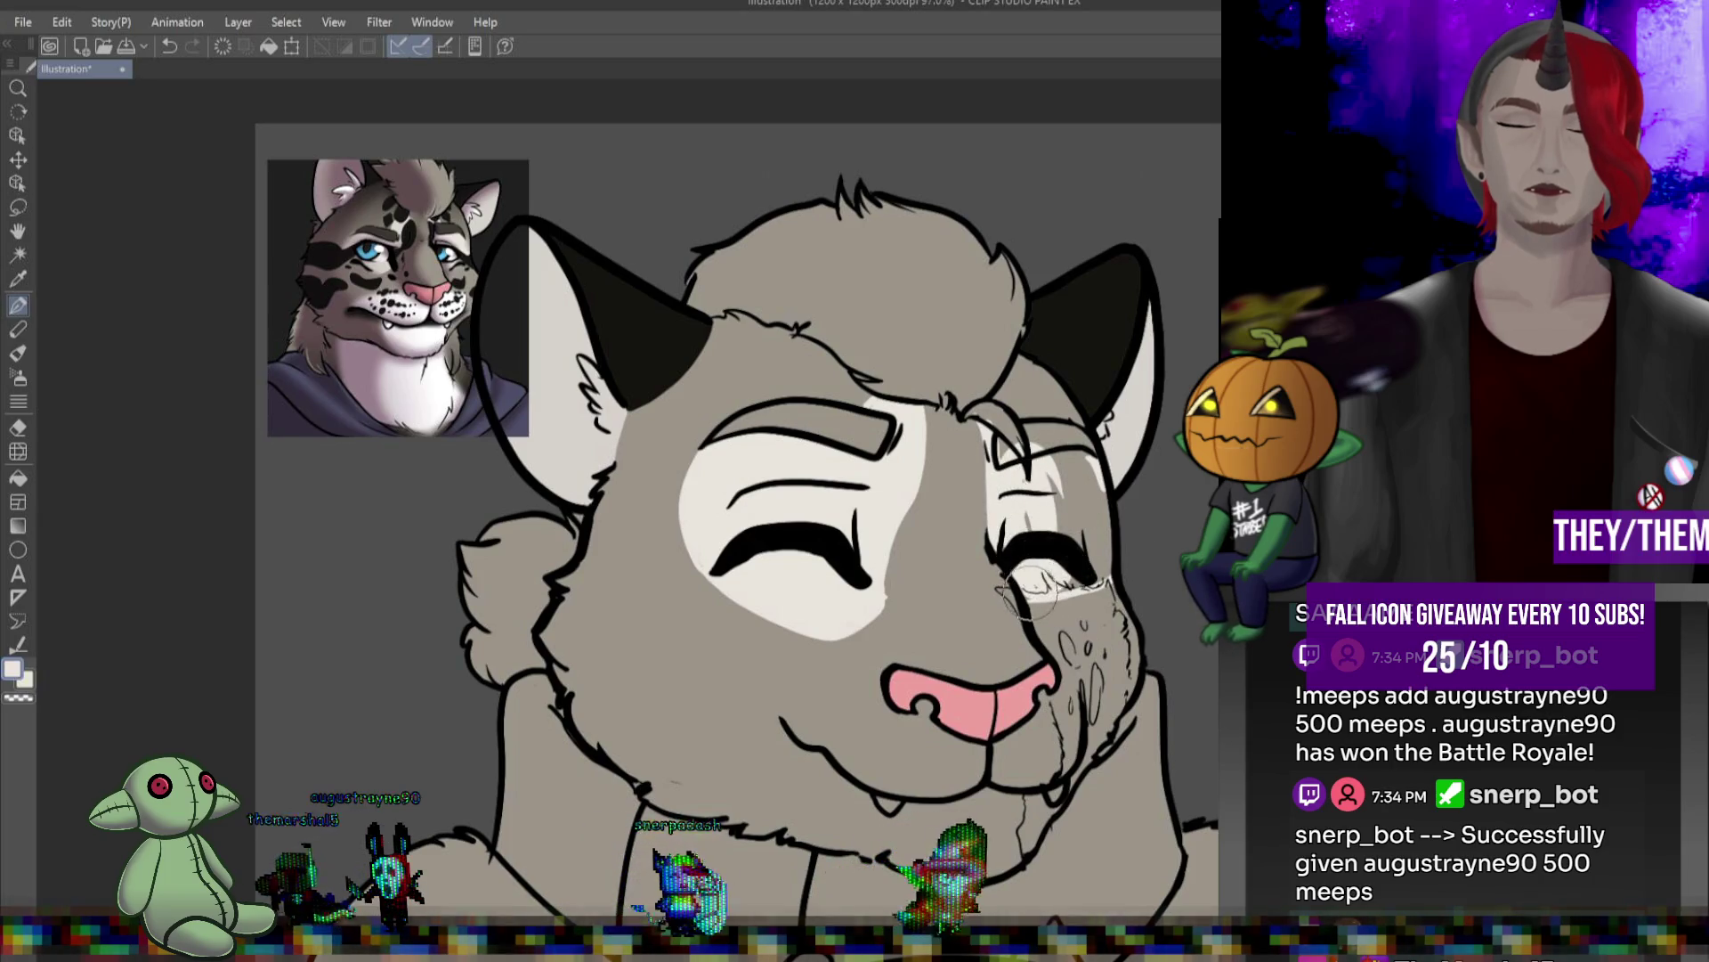
pyautogui.click(1043, 472)
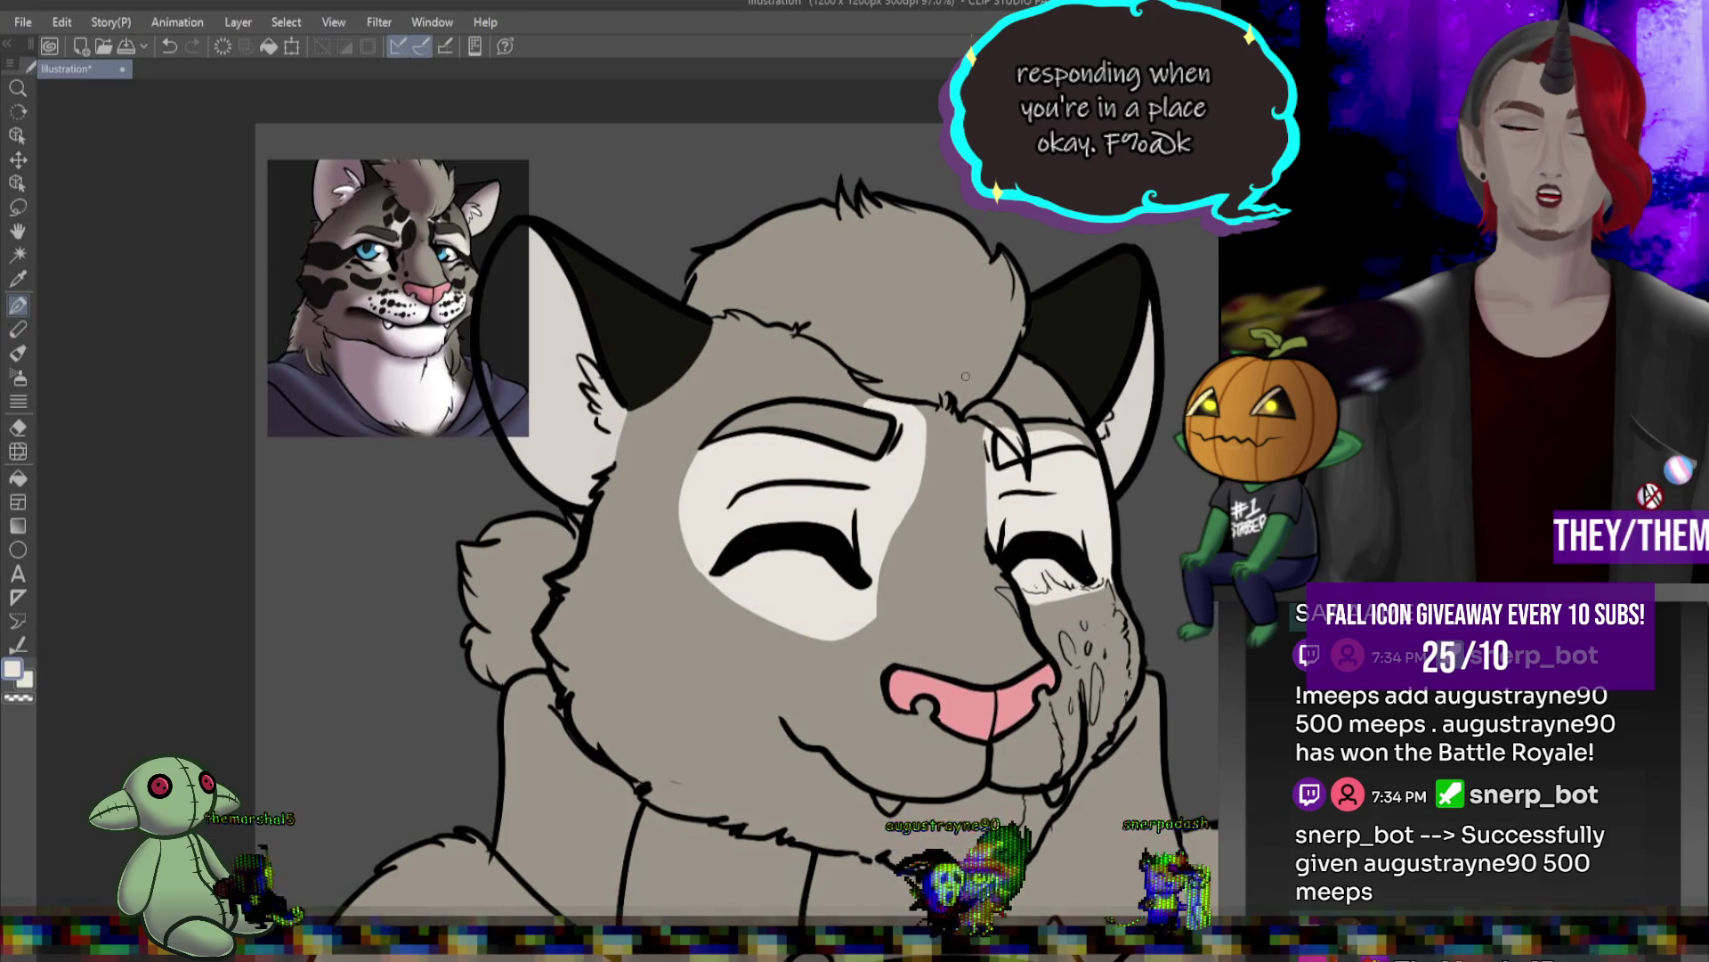
pyautogui.click(18, 452)
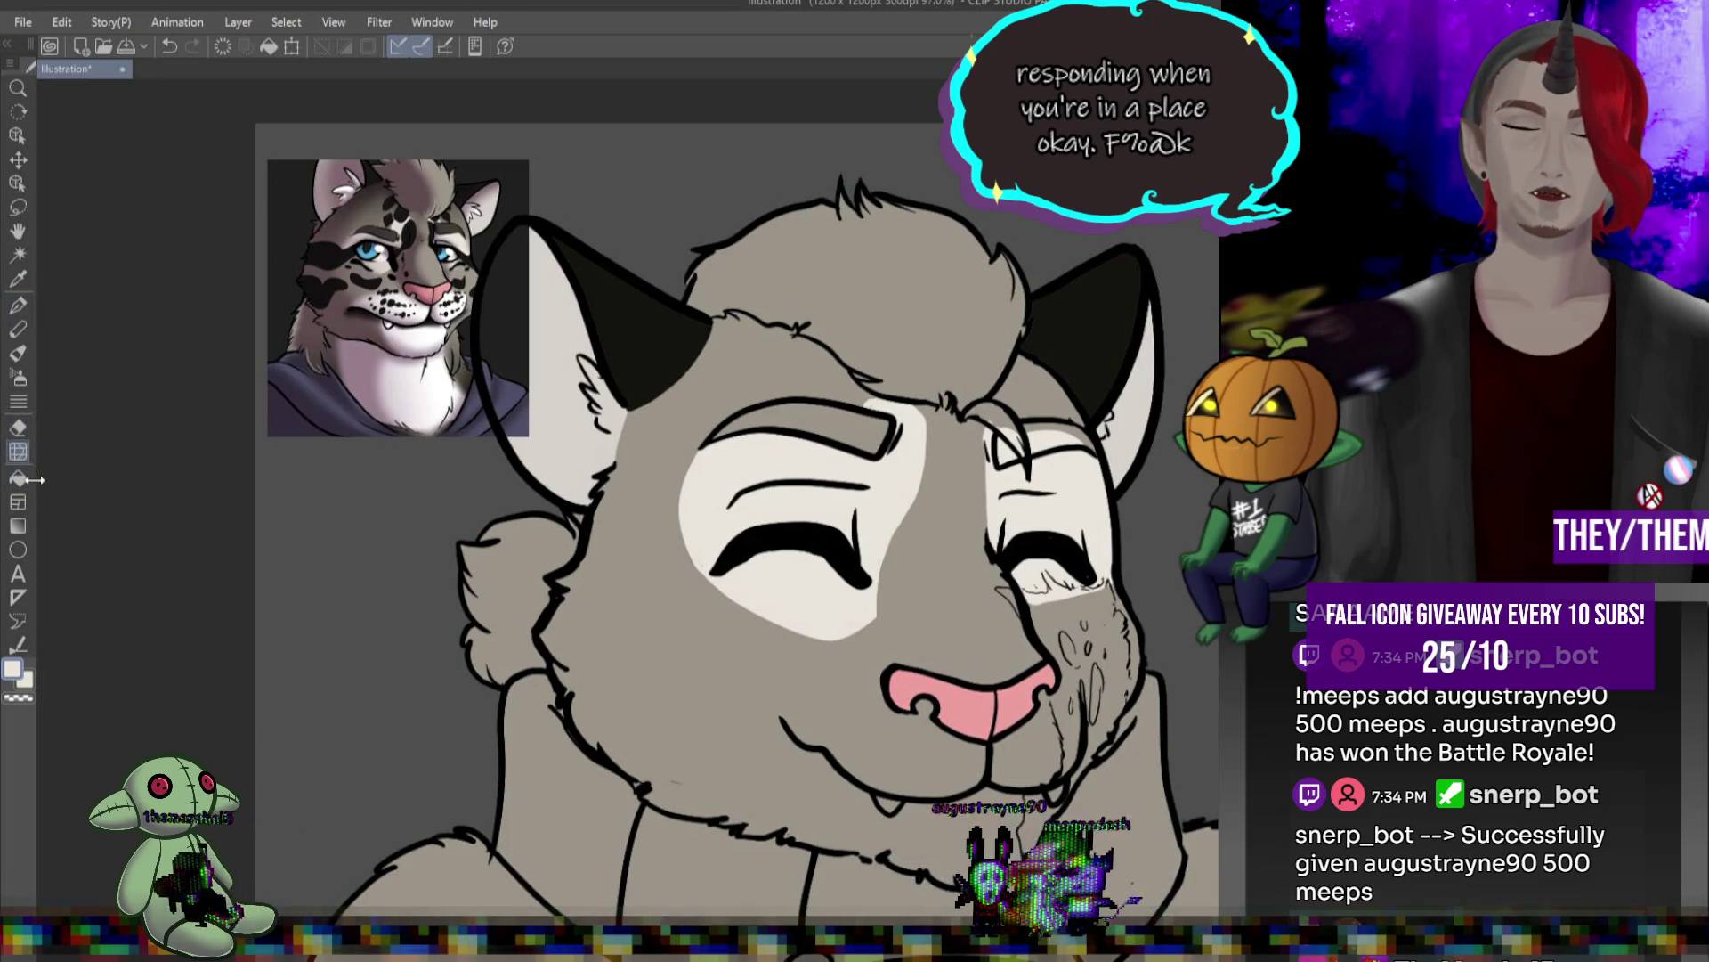
pyautogui.moveTo(673, 473)
pyautogui.mouseDown()
pyautogui.moveTo(685, 534)
pyautogui.moveTo(784, 578)
pyautogui.moveTo(917, 481)
pyautogui.moveTo(878, 595)
pyautogui.moveTo(890, 498)
pyautogui.moveTo(1015, 534)
pyautogui.moveTo(1040, 595)
pyautogui.moveTo(1093, 494)
pyautogui.mouseUp()
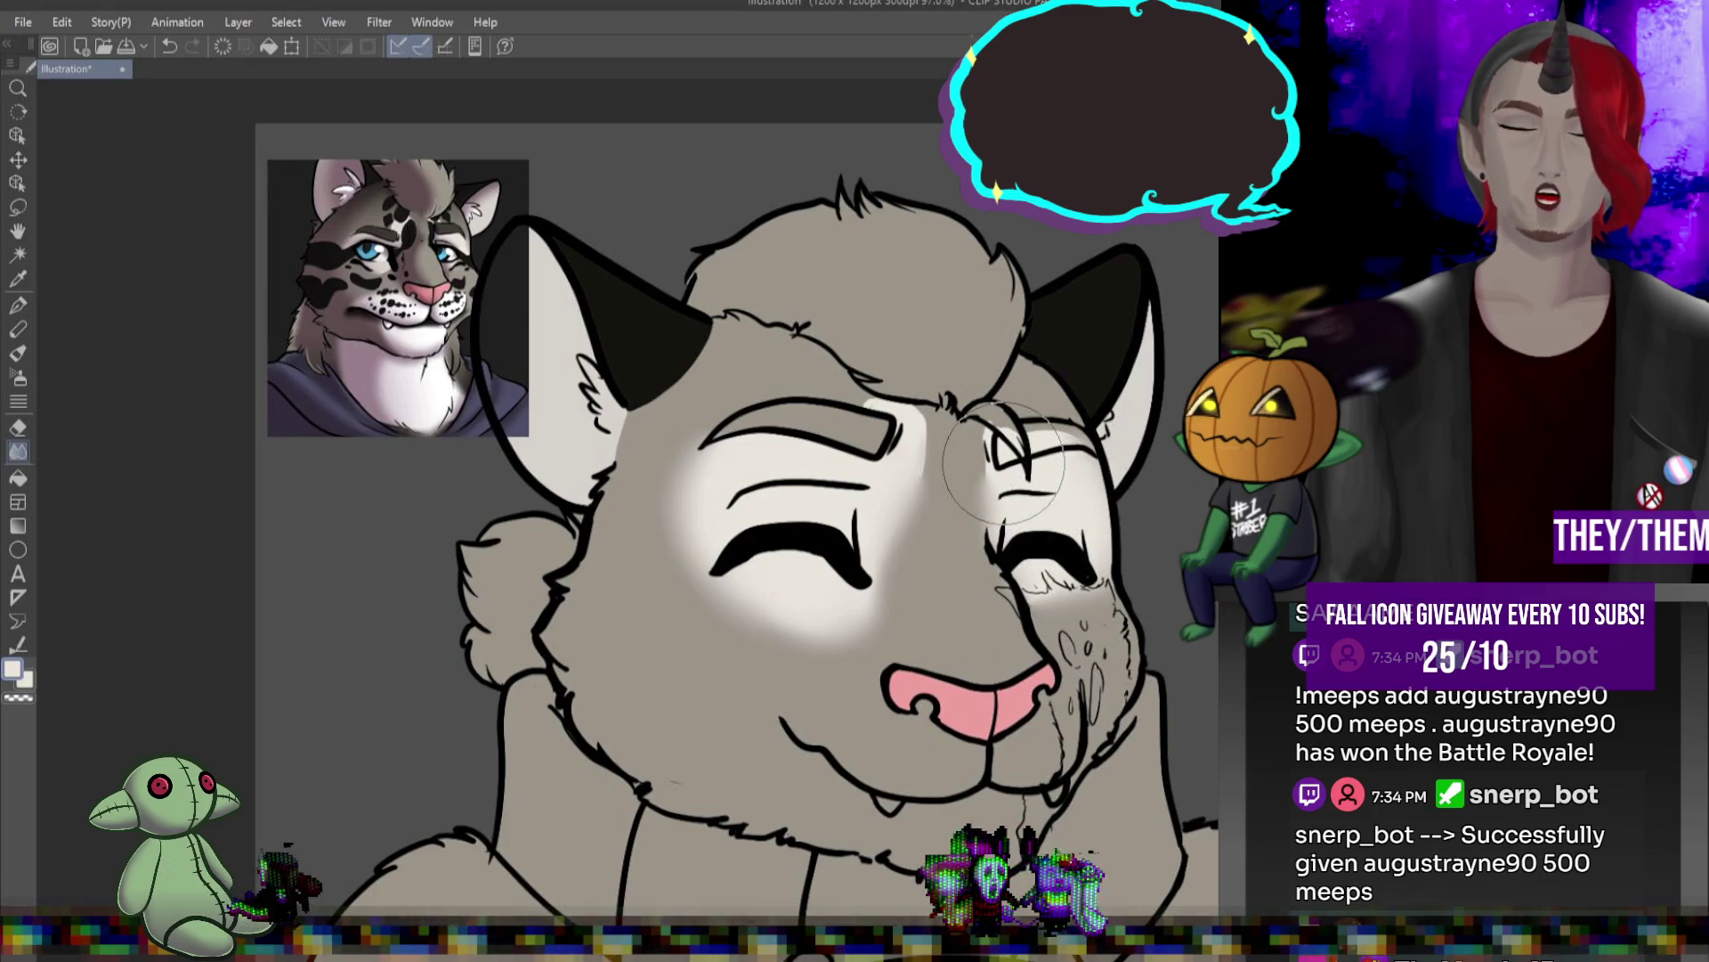